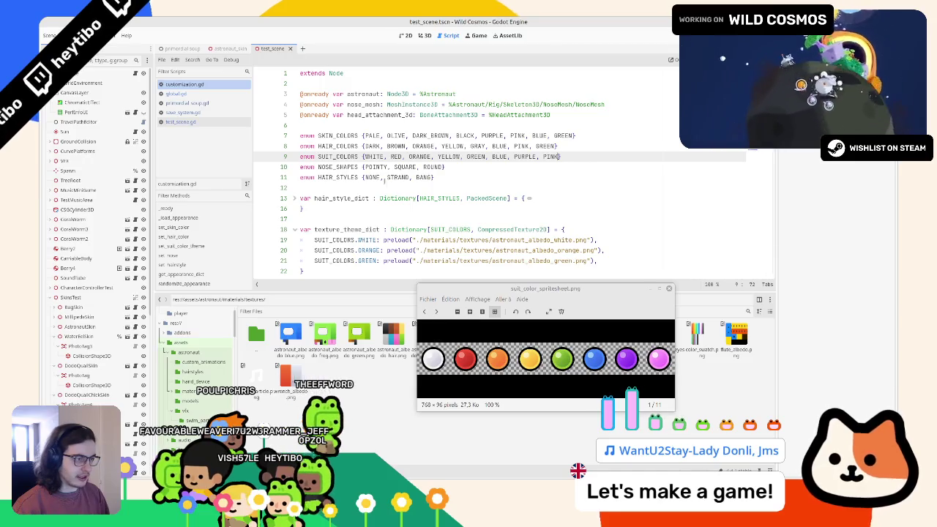
# Step: Duplicate the ORANGE texture line twice, renaming the copies' keys to RED and YELLOW
pyautogui.scroll(-2, 400, 177)
pyautogui.scroll(1, 375, 148)
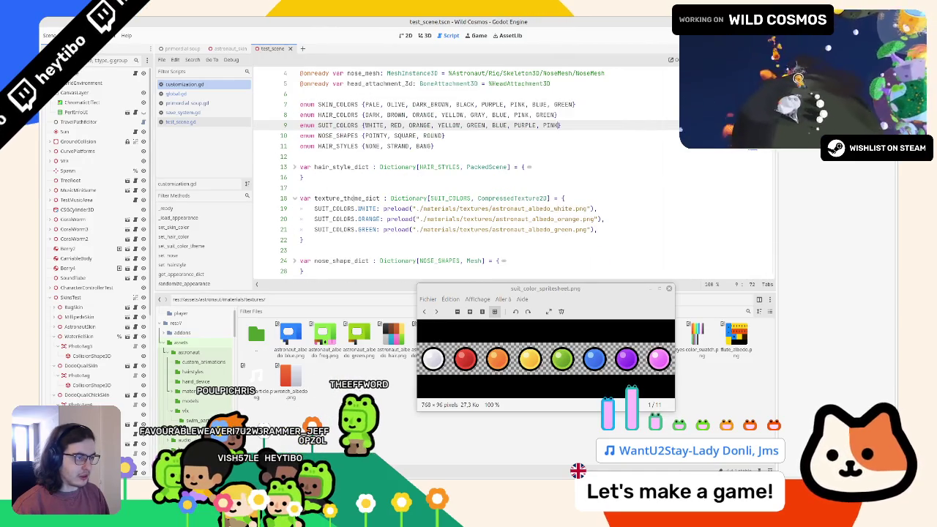
pyautogui.click(364, 214)
pyautogui.hotkey('ctrl', 'shift', 'd')
pyautogui.doubleClick(370, 219)
pyautogui.write('RED')
pyautogui.press('Escape')
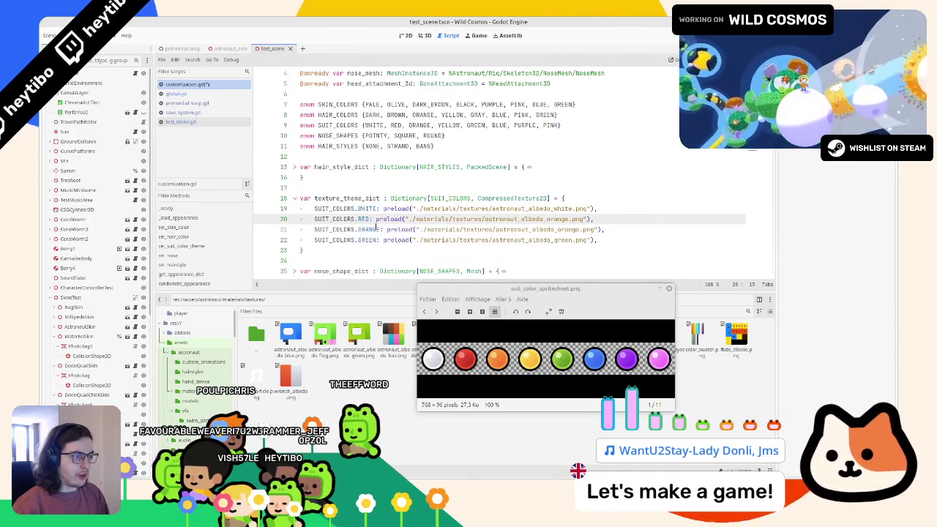
pyautogui.click(372, 230)
pyautogui.hotkey('ctrl', 'shift', 'd')
pyautogui.doubleClick(369, 240)
pyautogui.write('YE')
# Step: Add BLUE and PURPLE entries by duplicating the GREEN line and renaming the copies
pyautogui.click(367, 250)
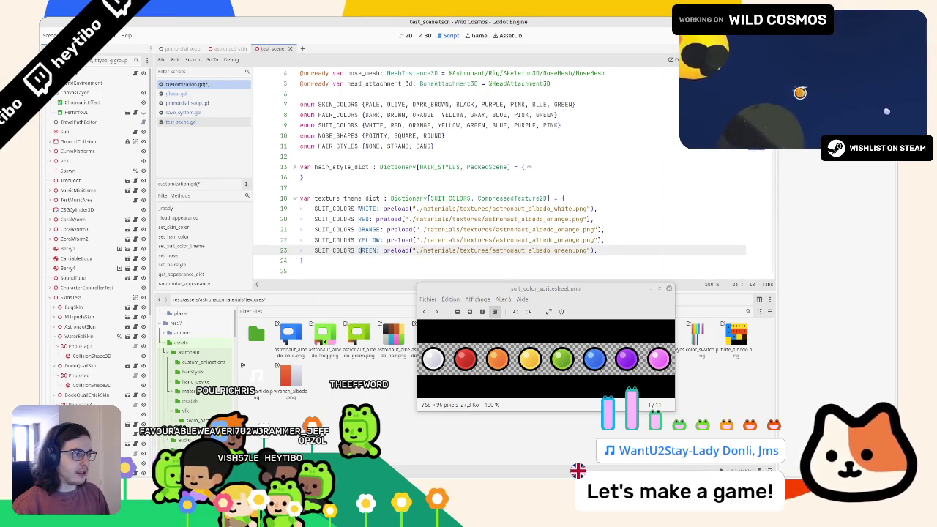
pyautogui.hotkey('ctrl', 'shift', 'd')
pyautogui.doubleClick(367, 260)
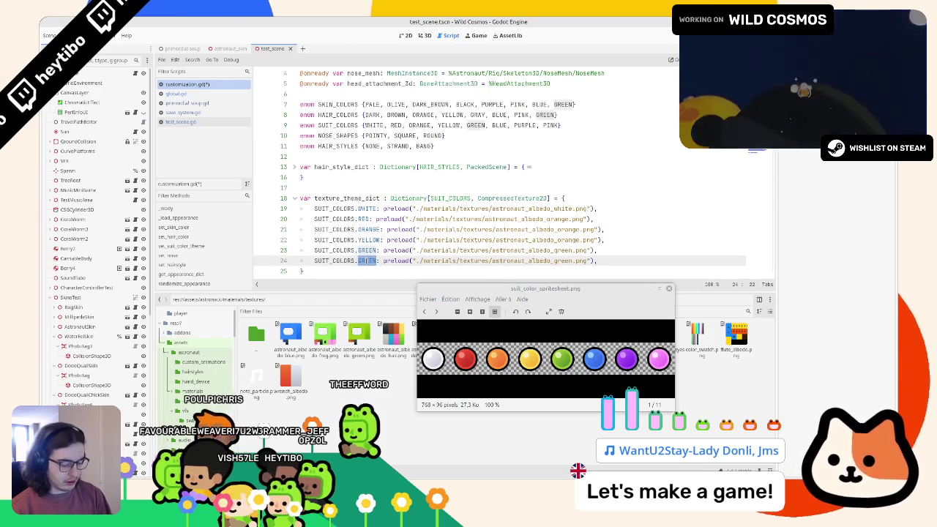
pyautogui.write('BLUE')
pyautogui.hotkey('ctrl', 'shift', 'd')
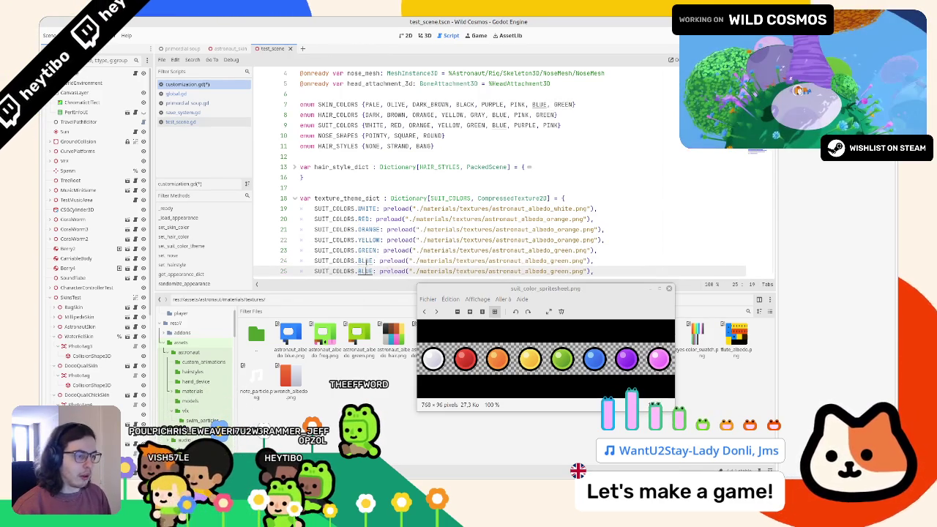
pyautogui.scroll(-2, 369, 219)
pyautogui.doubleClick(366, 208)
pyautogui.write('PURPLE')
# Step: Duplicate the PURPLE line and rename the copy's key to PINK
pyautogui.hotkey('ctrl', 'shift', 'd')
pyautogui.scroll(2, 370, 213)
pyautogui.scroll(-1, 369, 212)
pyautogui.doubleClick(360, 250)
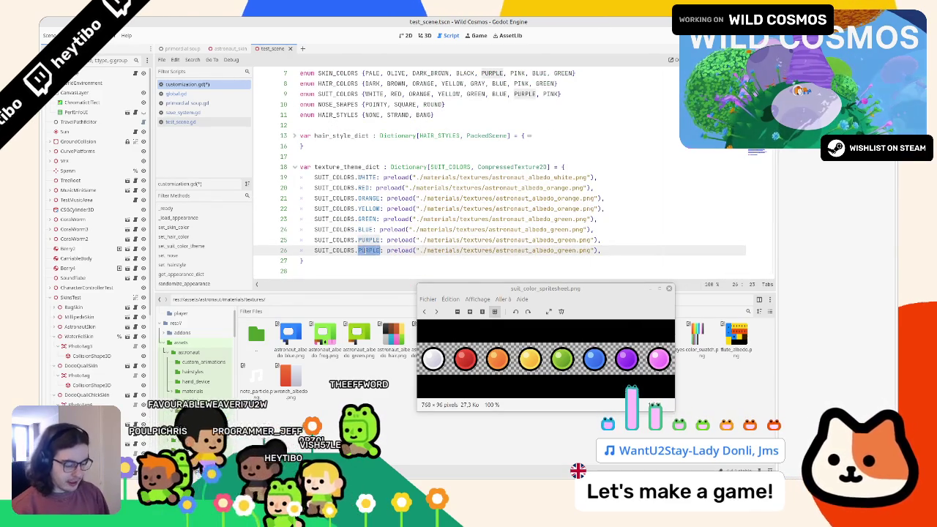
pyautogui.write('PINK')
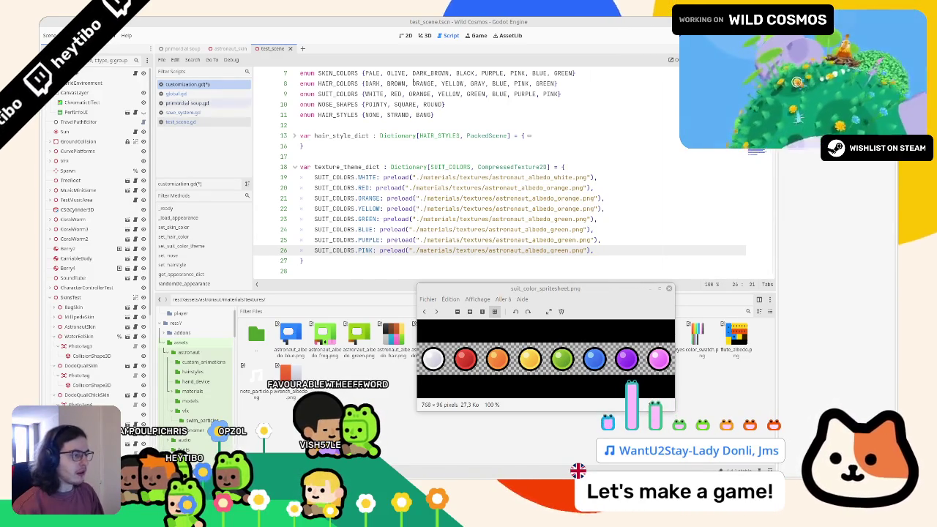
pyautogui.scroll(1, 521, 149)
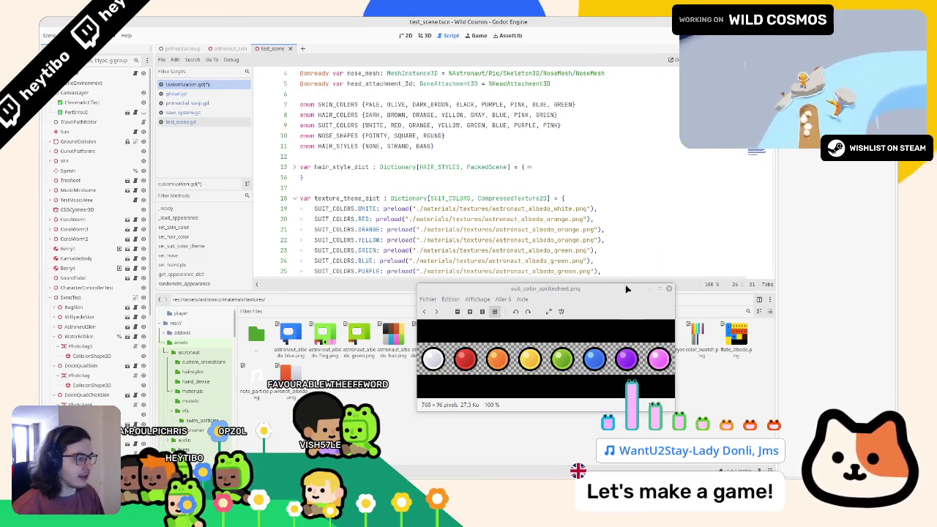
# Step: Move the sprite sheet viewer window lower and scroll down through customization.gd
pyautogui.click(627, 288)
pyautogui.moveTo(626, 295); pyautogui.dragTo(653, 402)
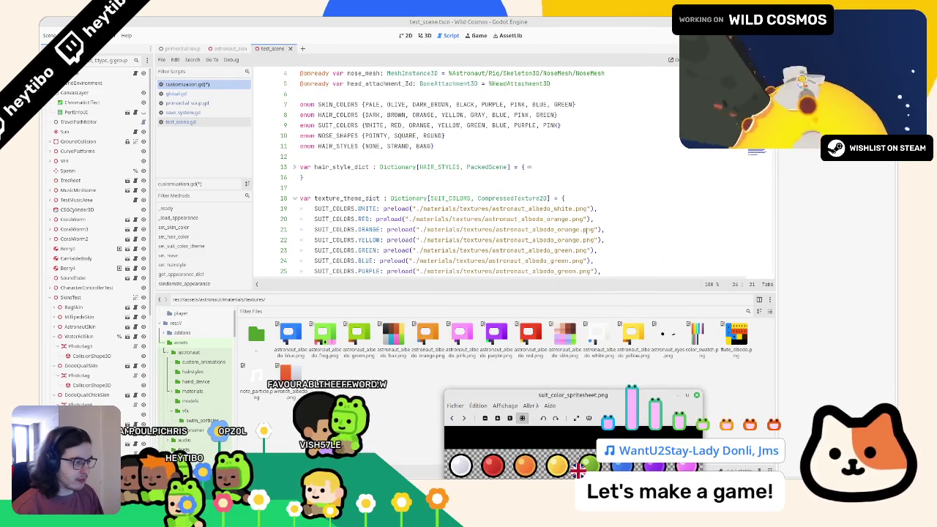
pyautogui.scroll(-2, 587, 228)
pyautogui.scroll(-4, 586, 228)
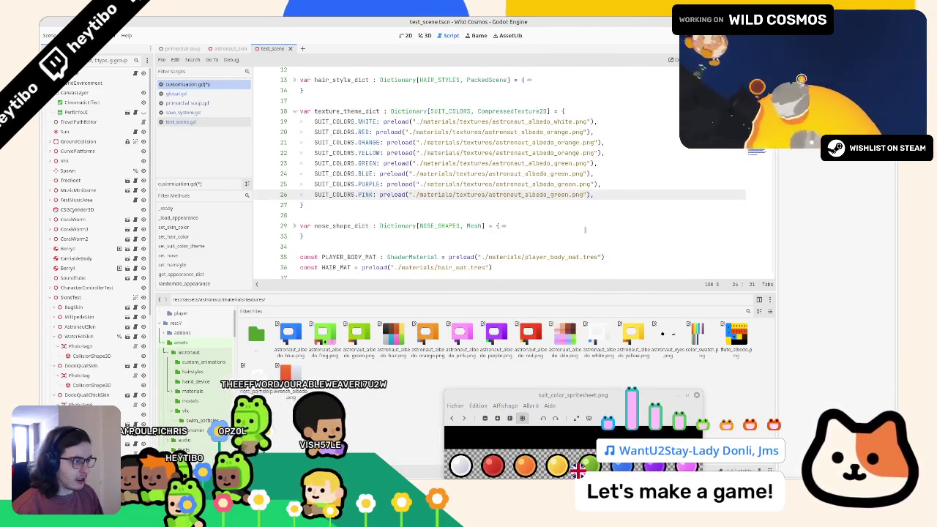
# Step: Unfold hair_style_dict to reveal its STRAND and BANG entries, then review texture_theme_dict
pyautogui.moveTo(362, 173); pyautogui.dragTo(515, 174)
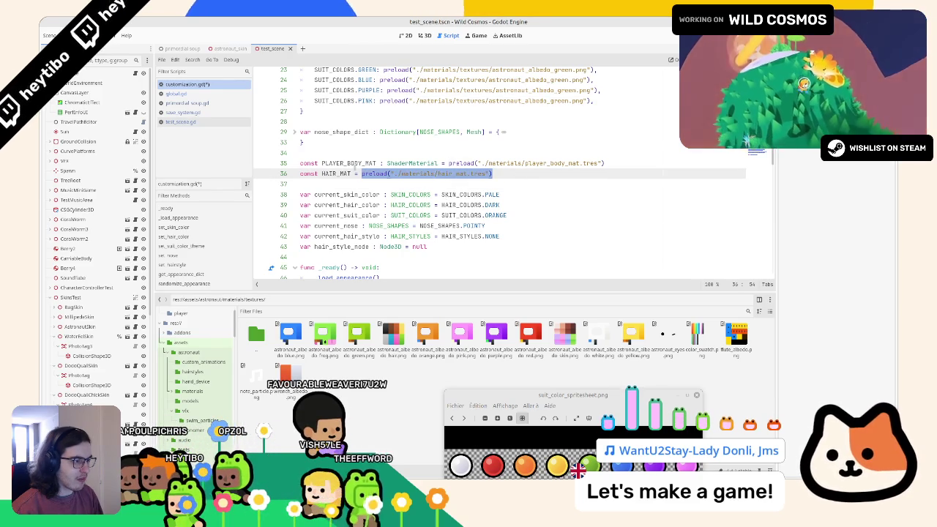
pyautogui.moveTo(493, 173); pyautogui.dragTo(356, 152)
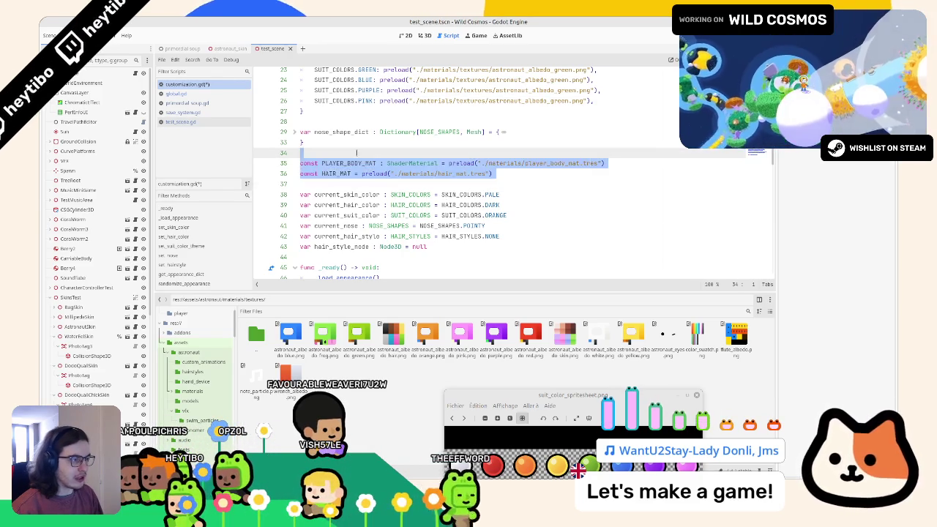
pyautogui.scroll(5, 366, 157)
pyautogui.hotkey('ctrl', 'z')
pyautogui.hotkey('ctrl', 'z')
pyautogui.hotkey('ctrl', 'z')
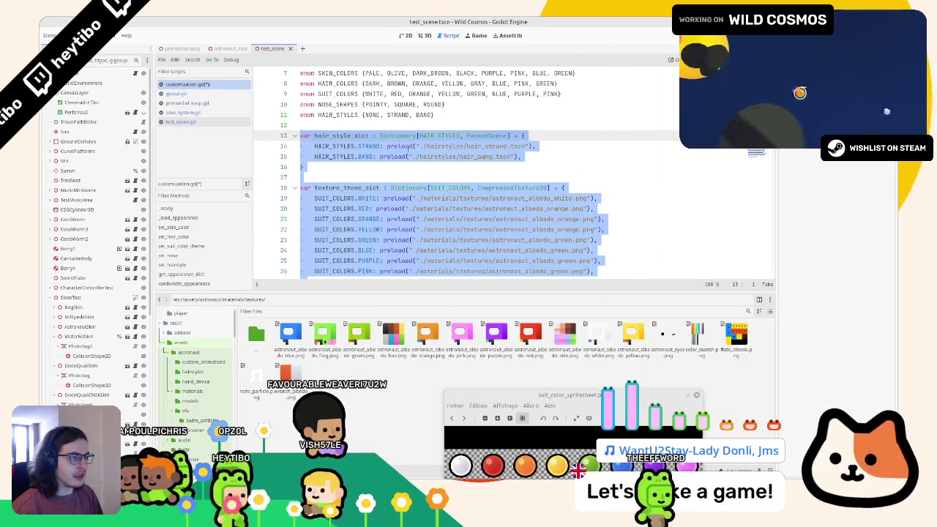
pyautogui.tripleClick(420, 145)
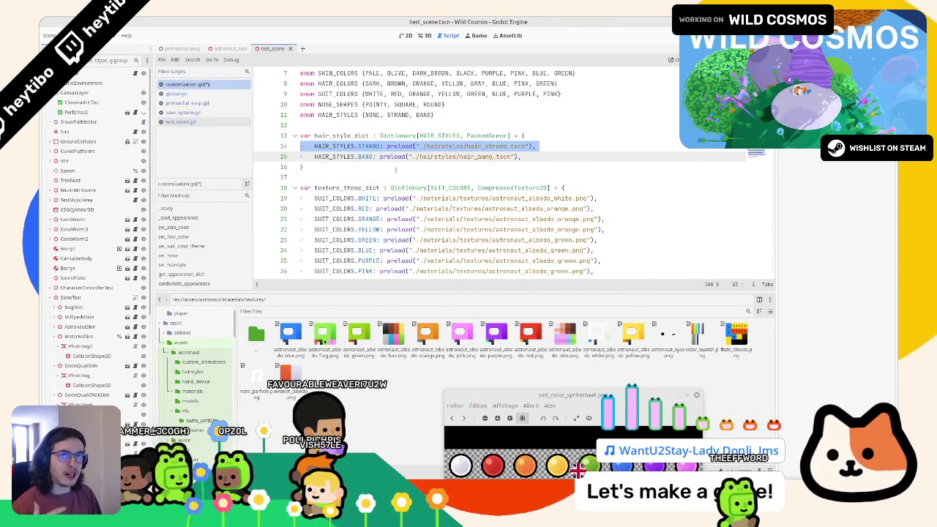
pyautogui.doubleClick(354, 188)
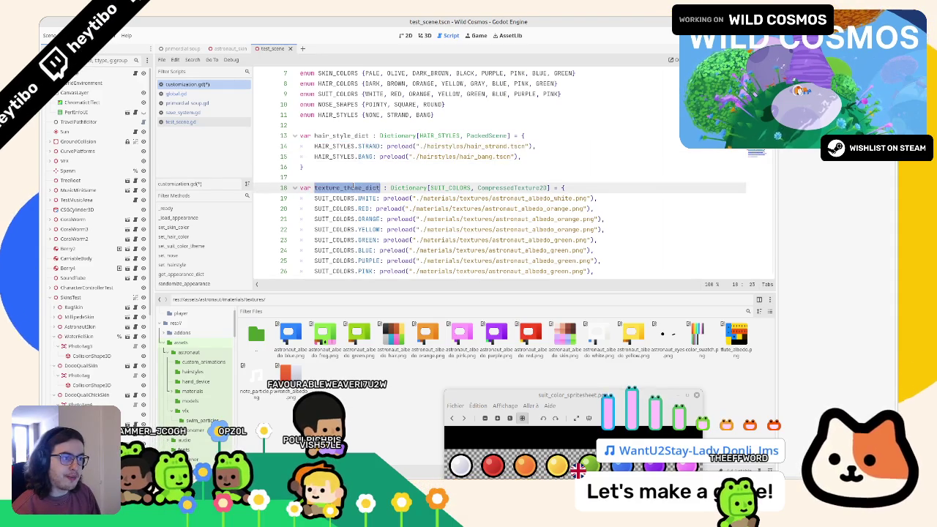
pyautogui.scroll(-20, 354, 187)
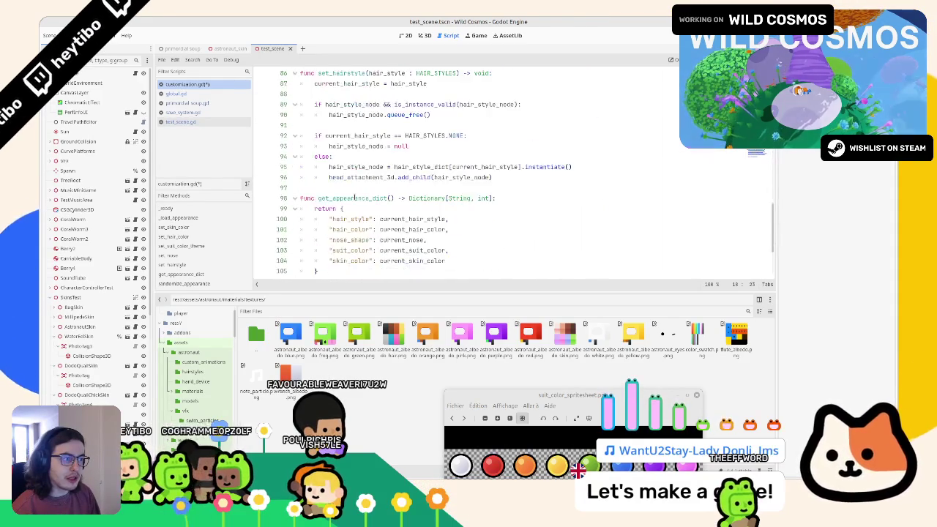
pyautogui.scroll(-3, 355, 198)
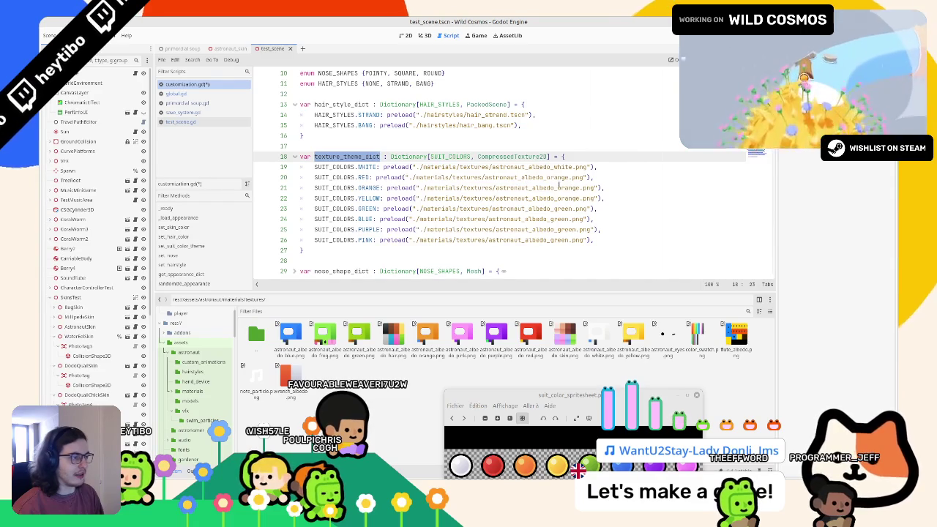
# Step: Edit the RED, YELLOW, GREEN and BLUE preload paths to their matching astronaut_albedo colour files
pyautogui.click(558, 187)
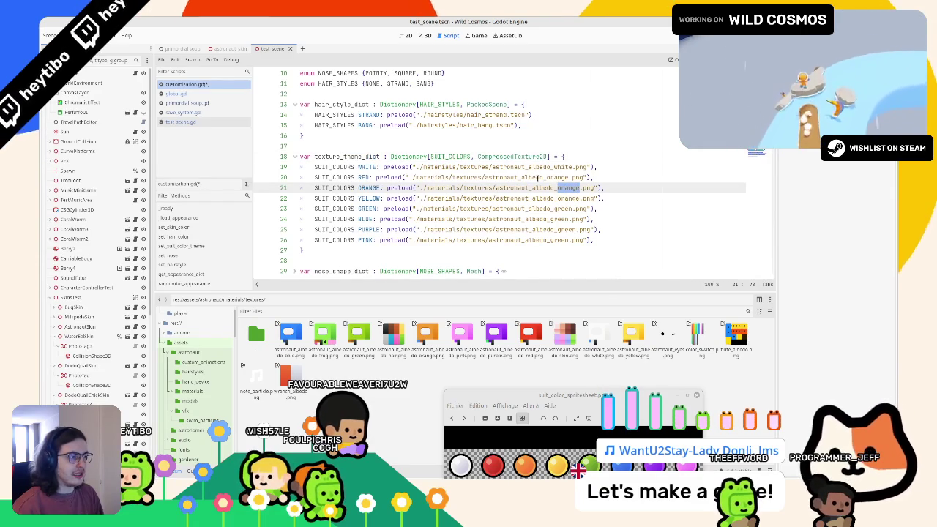
pyautogui.moveTo(546, 177); pyautogui.dragTo(571, 178)
pyautogui.write('r')
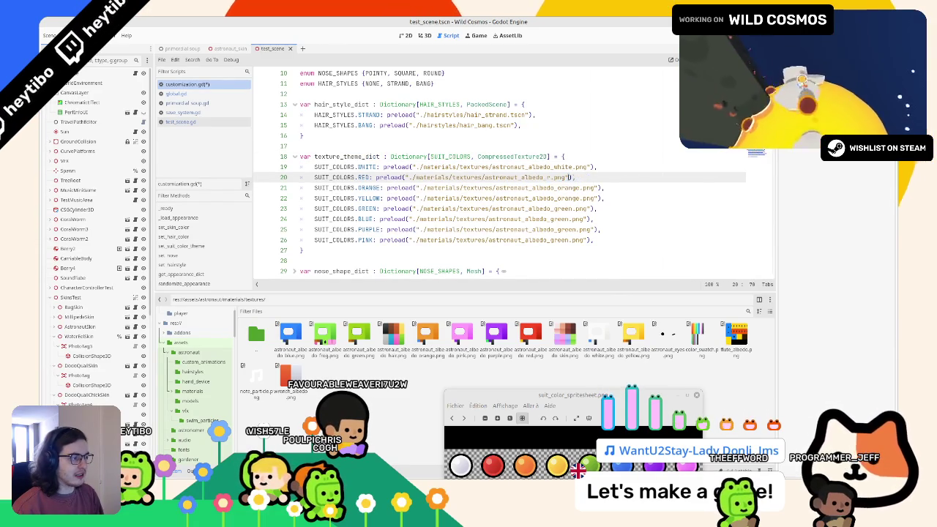
pyautogui.click(554, 177)
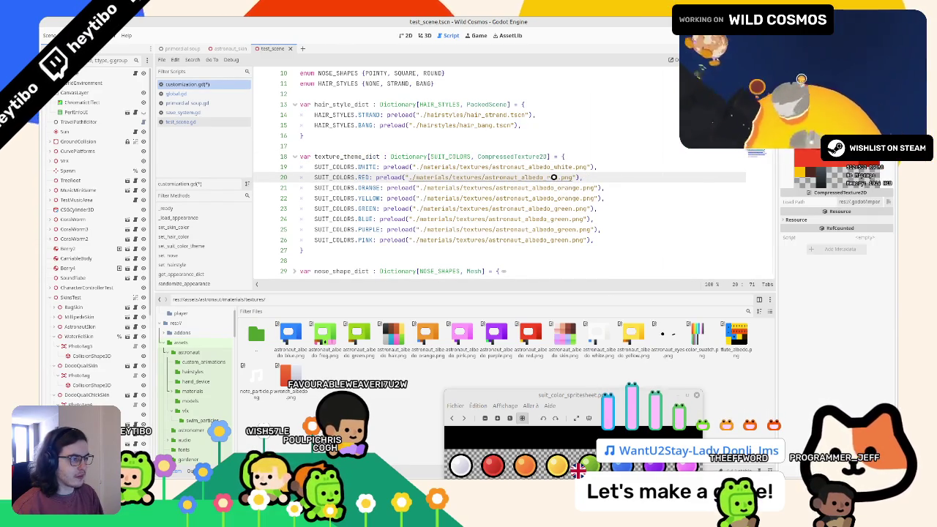
pyautogui.click(558, 198)
pyautogui.write('yellow')
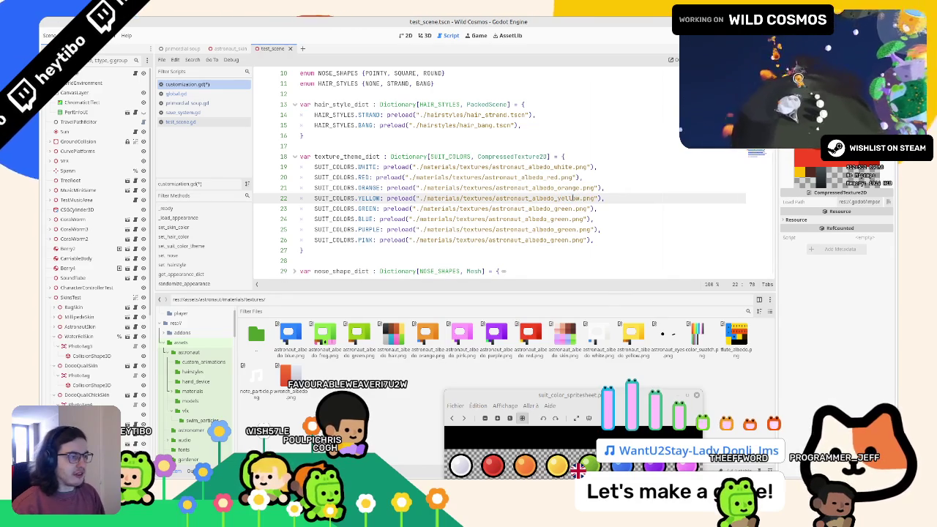
pyautogui.doubleClick(560, 209)
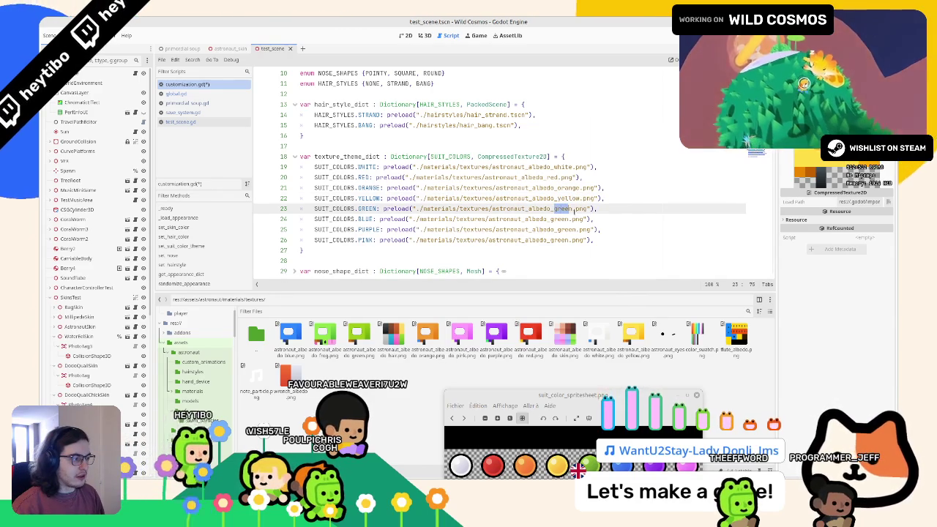
pyautogui.doubleClick(561, 209)
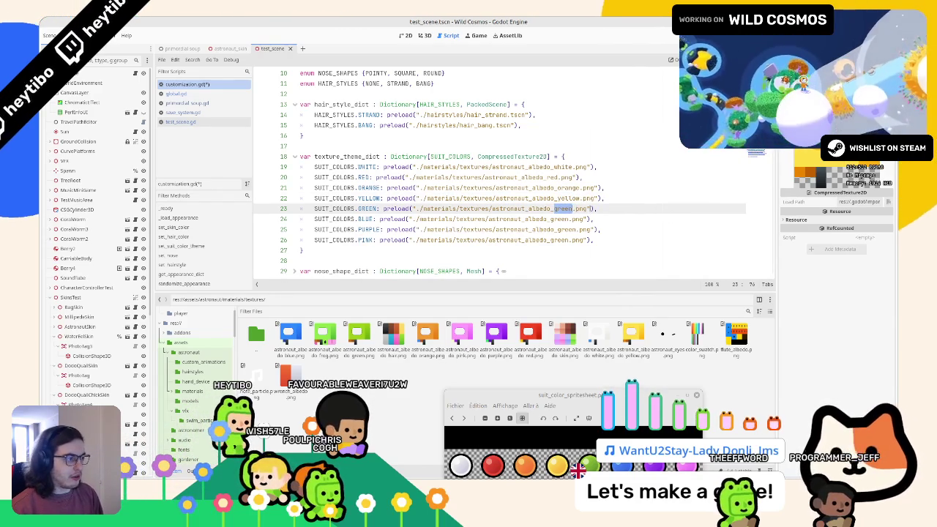
pyautogui.doubleClick(553, 219)
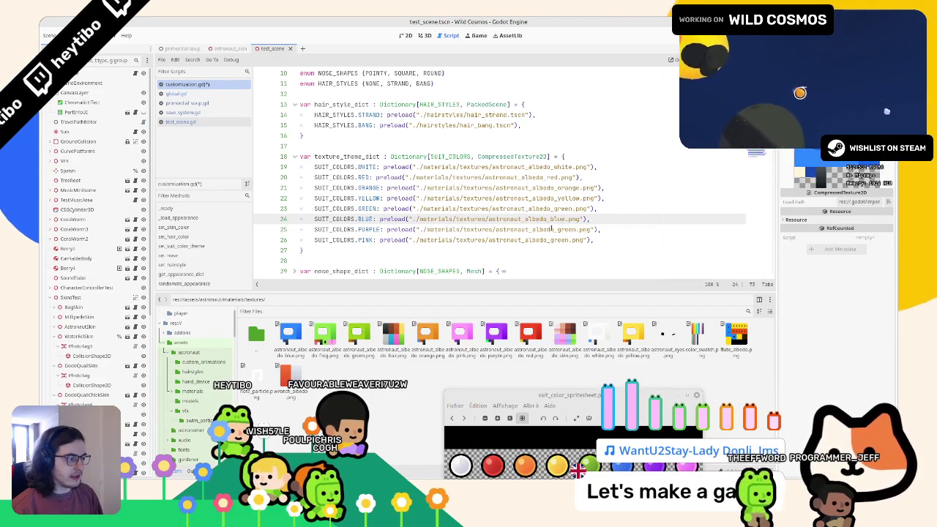
# Step: Fix the PURPLE path and point the PINK entry at astronaut_albedo_pink.png
pyautogui.click(556, 229)
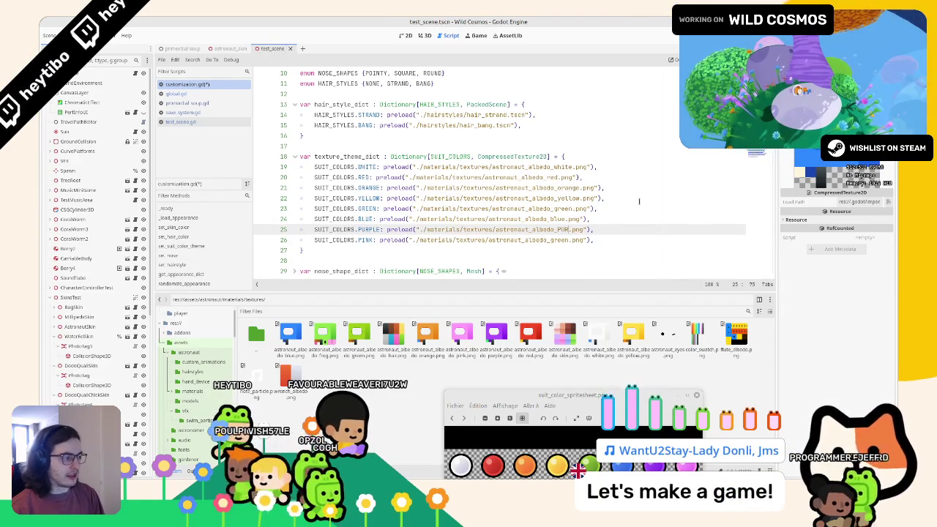
pyautogui.write('e')
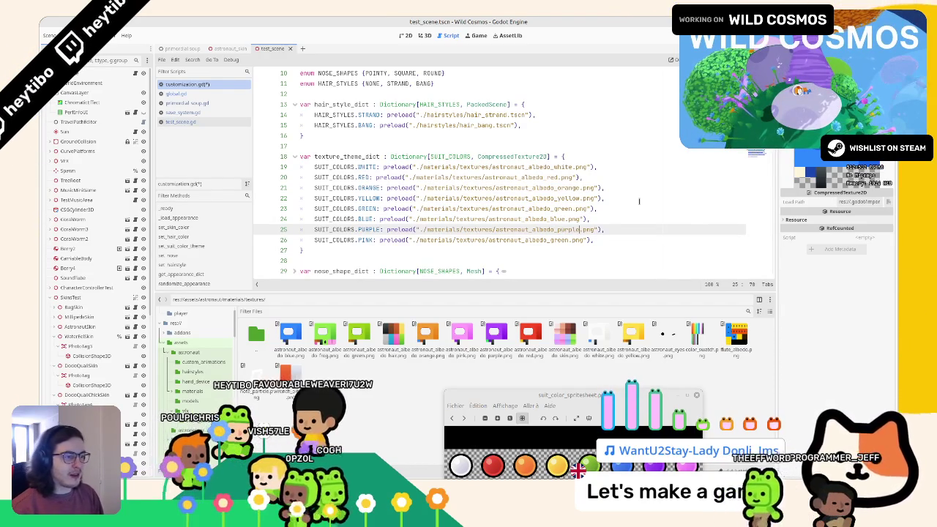
pyautogui.moveTo(550, 240); pyautogui.dragTo(563, 240)
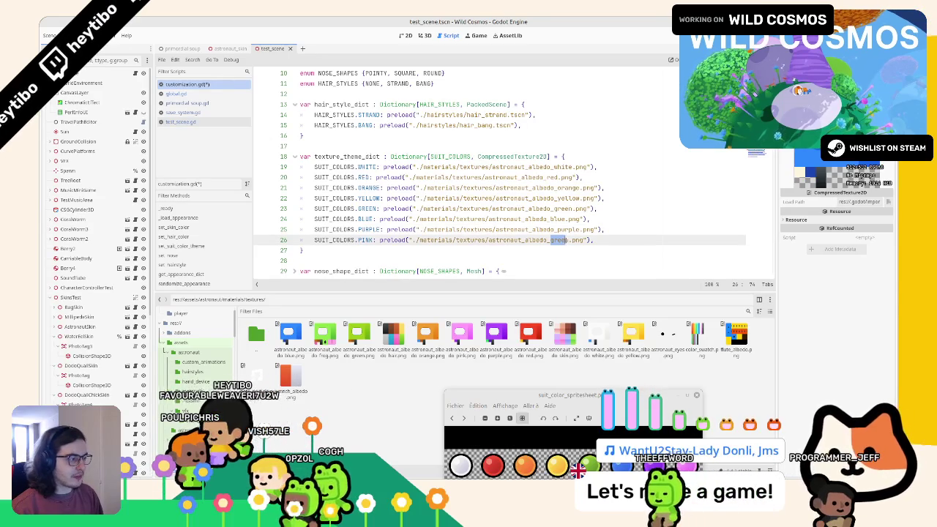
pyautogui.write('p')
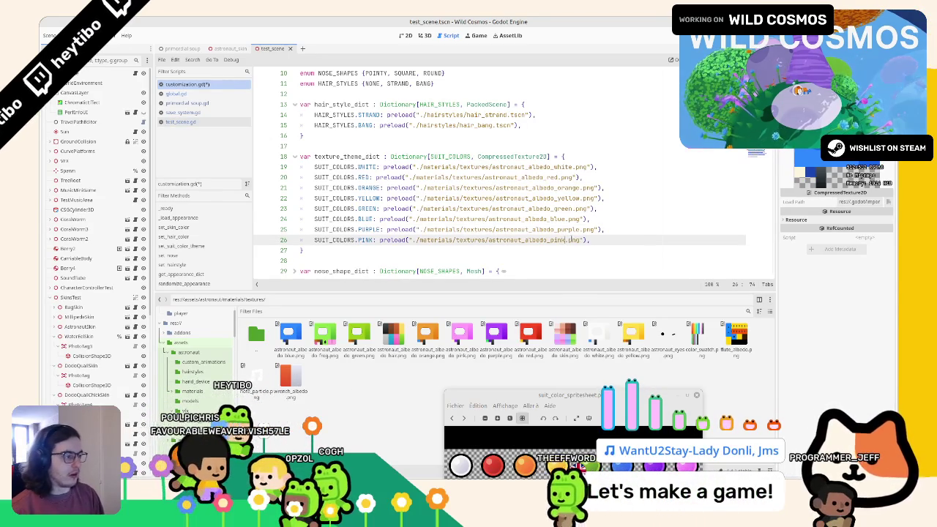
pyautogui.write('ink')
pyautogui.click(572, 229)
pyautogui.press('Up')
pyautogui.press('Up')
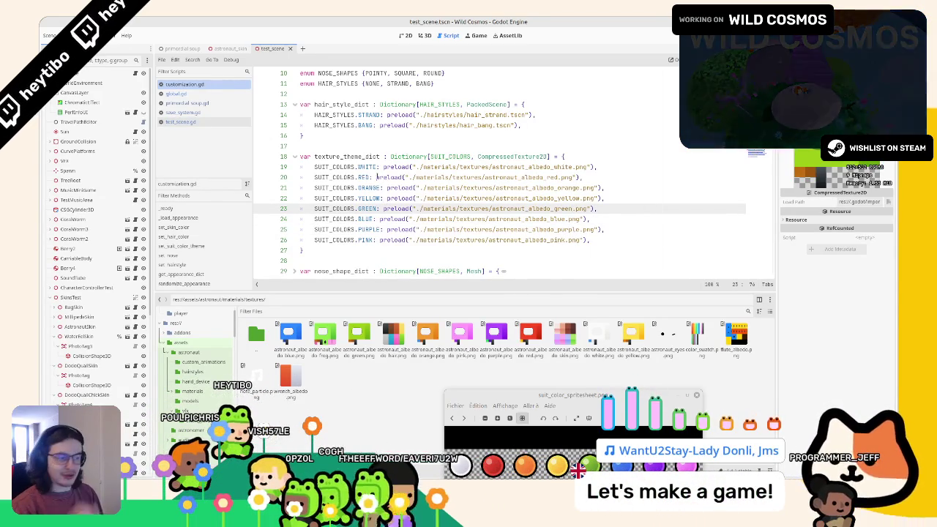
pyautogui.click(315, 156)
pyautogui.scroll(-4, 325, 153)
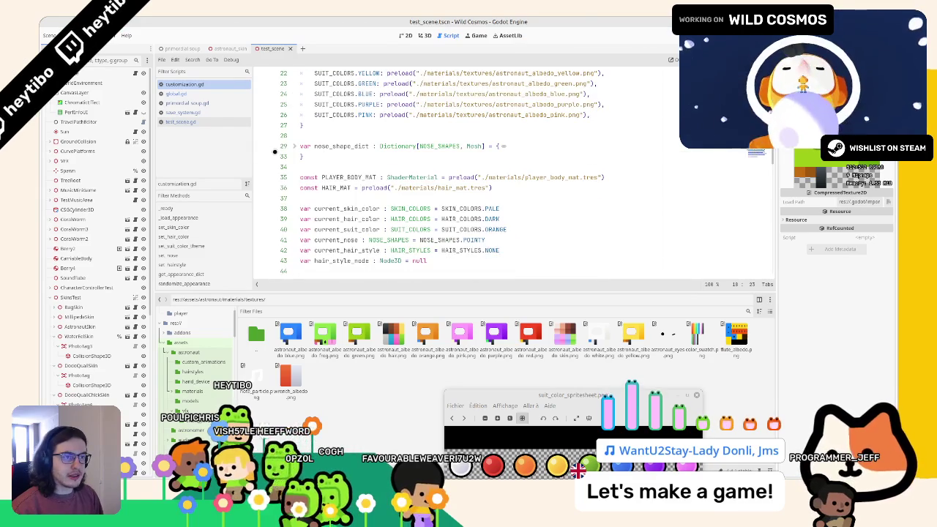
pyautogui.click(183, 49)
# Step: Select SuitInput and browse to screens/primordial_soup/bubble_input/icons, inspecting the colour spritesheets and atlas
pyautogui.click(79, 297)
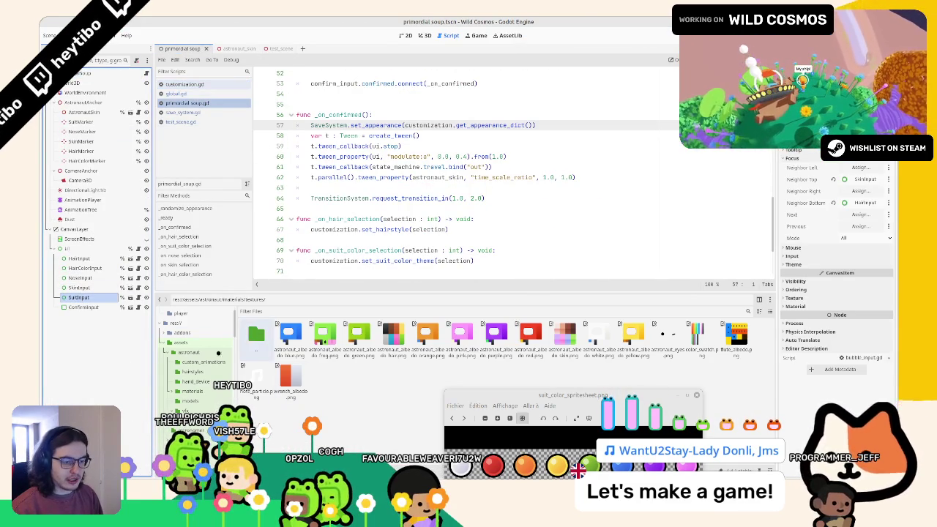
pyautogui.scroll(-5, 194, 359)
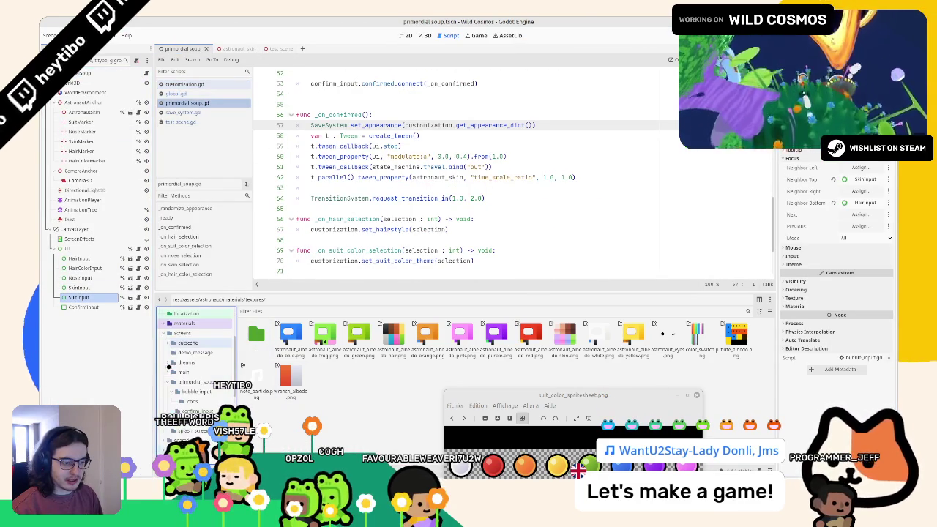
pyautogui.click(195, 382)
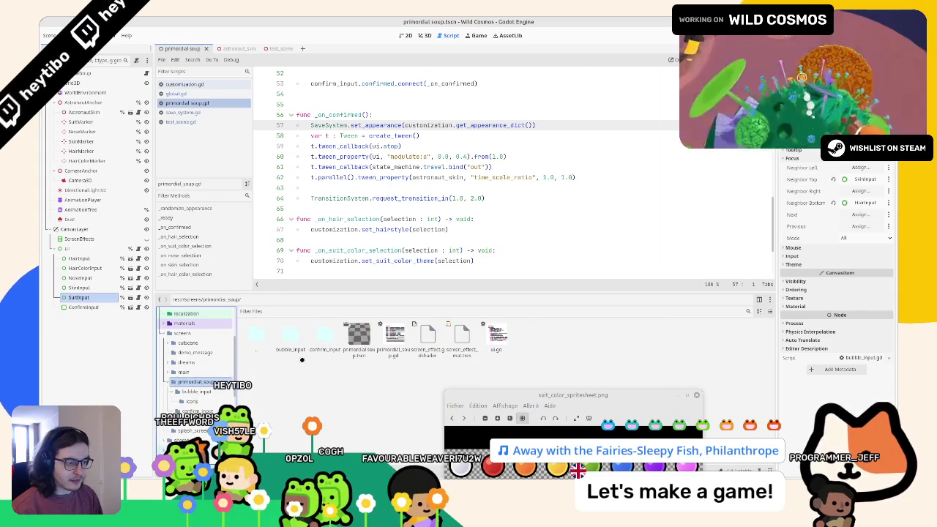
pyautogui.click(314, 366)
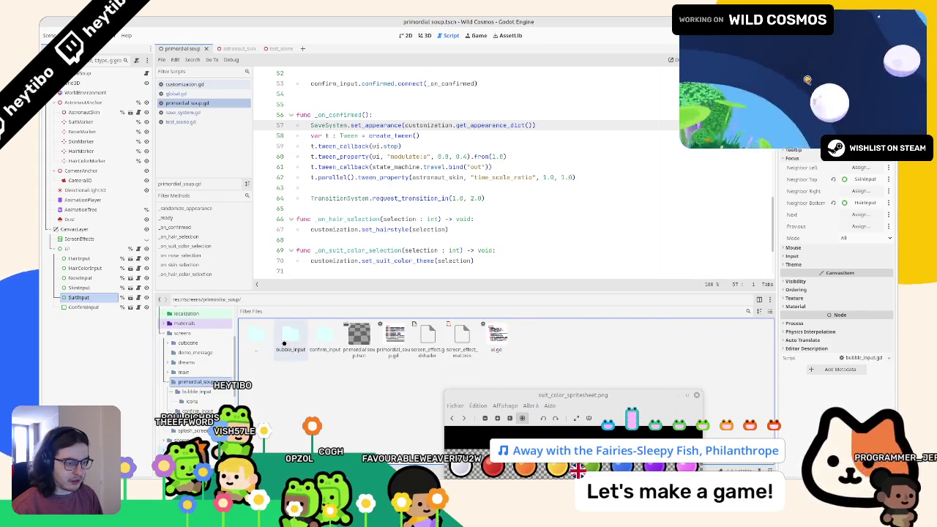
pyautogui.doubleClick(284, 343)
pyautogui.doubleClick(284, 343)
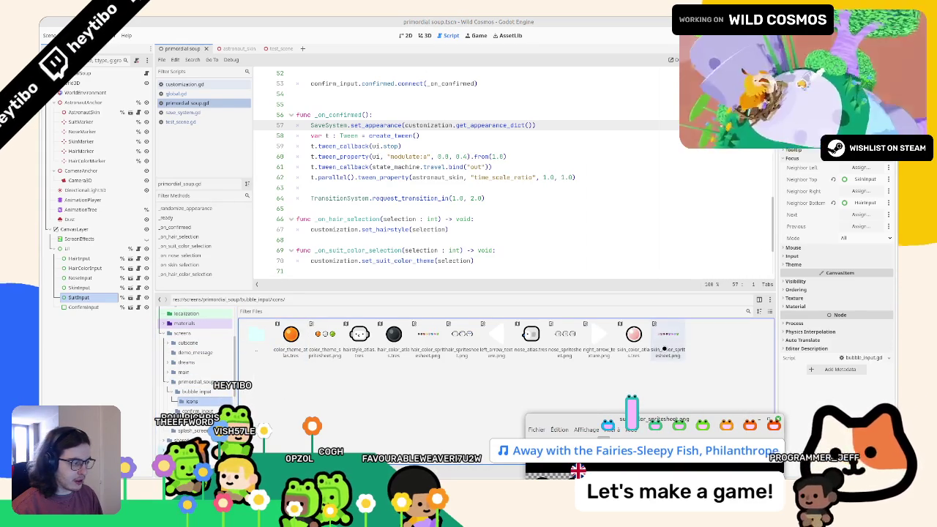
pyautogui.click(427, 339)
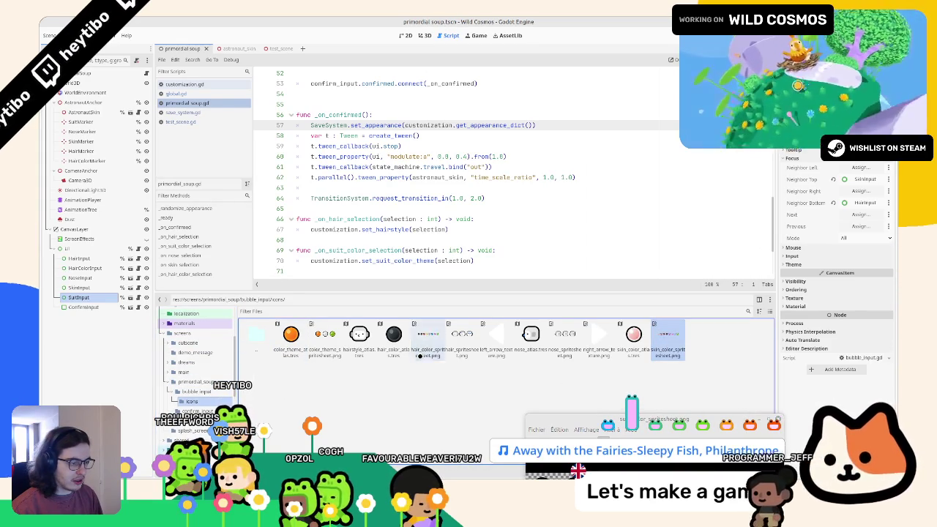
pyautogui.click(331, 358)
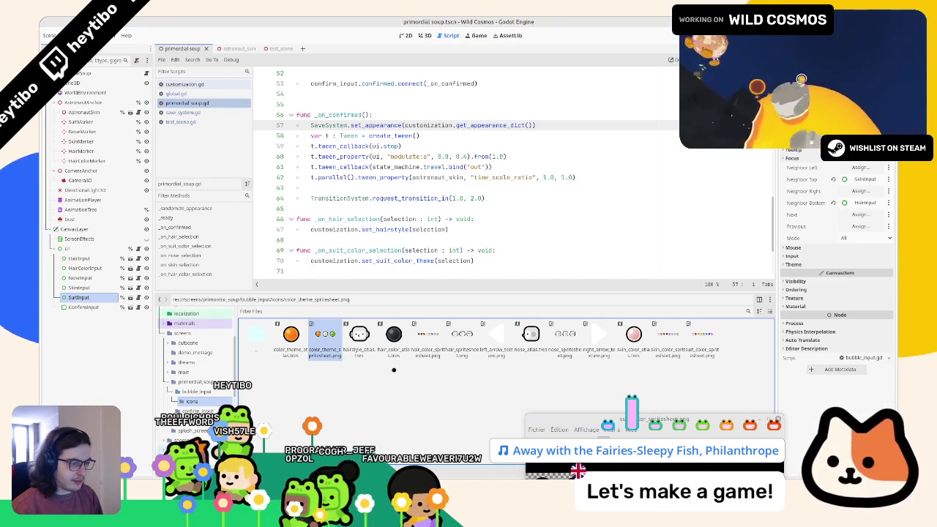
pyautogui.click(290, 336)
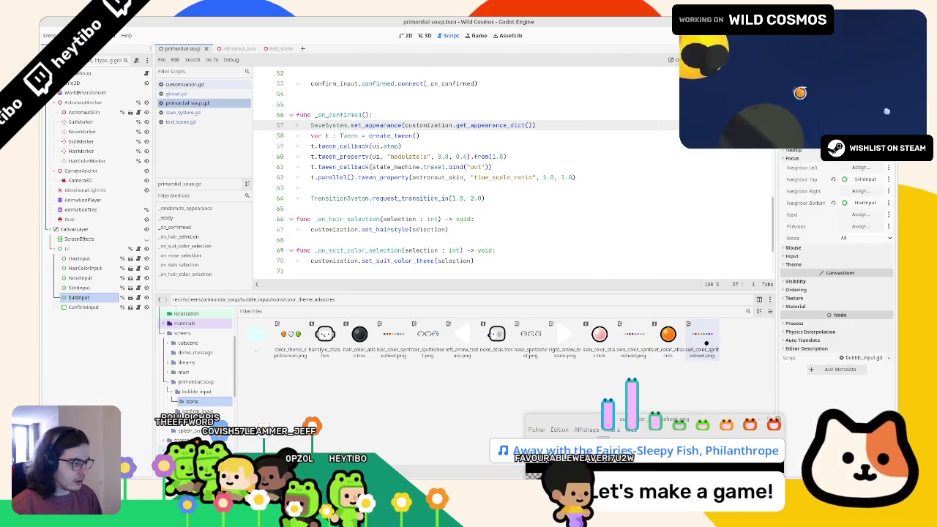
# Step: Assign suit_color_spritesheet.png to suit_color_atlas.tres's Atlas and delete color_theme_spritesheet.png
pyautogui.click(667, 336)
pyautogui.moveTo(701, 337)
pyautogui.mouseDown()
pyautogui.moveTo(791, 242)
pyautogui.moveTo(850, 210)
pyautogui.moveTo(849, 197)
pyautogui.mouseUp()
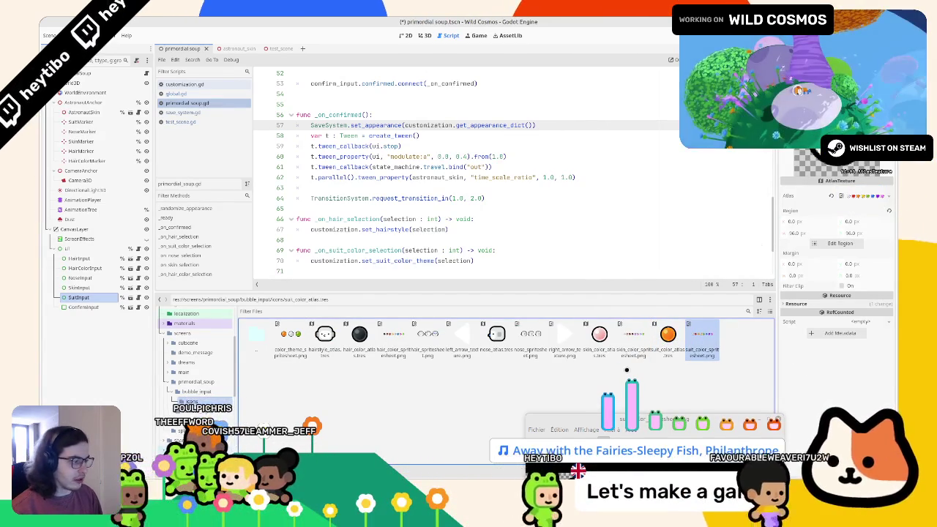
pyautogui.click(290, 337)
pyautogui.press('Delete')
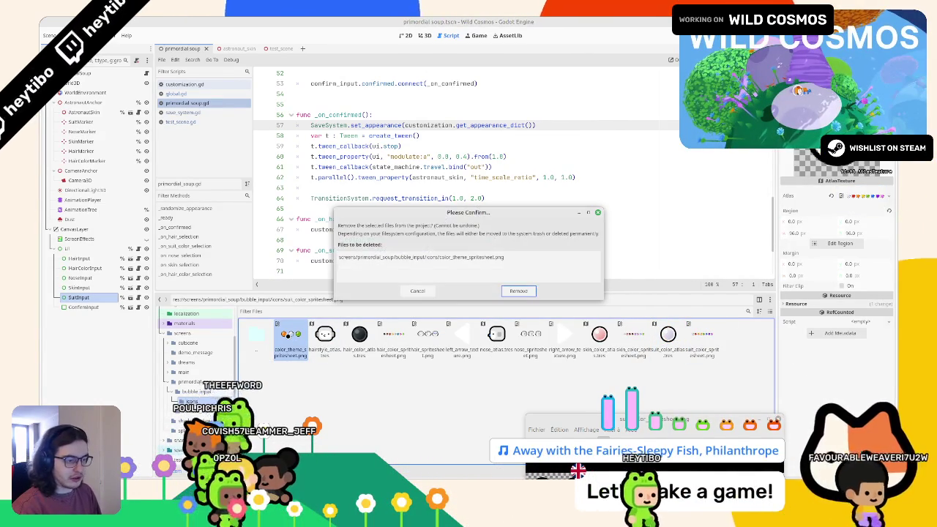
pyautogui.press('Return')
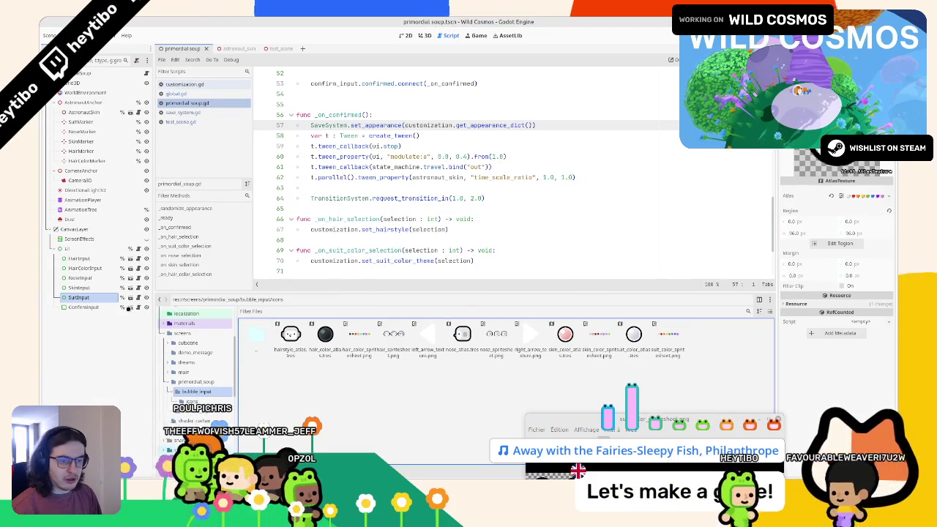
# Step: Reselect SuitInput, save the scene, and launch the game with F5
pyautogui.click(79, 297)
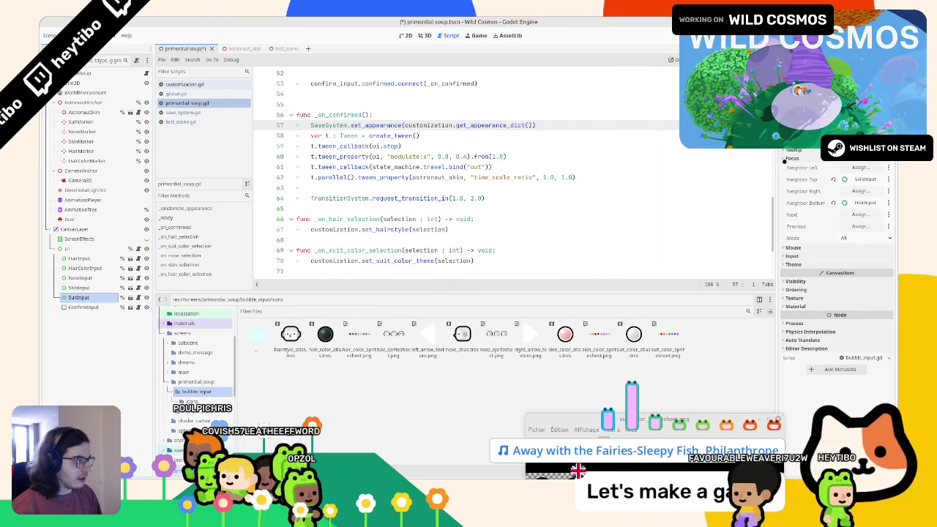
pyautogui.moveTo(634, 335); pyautogui.dragTo(513, 239)
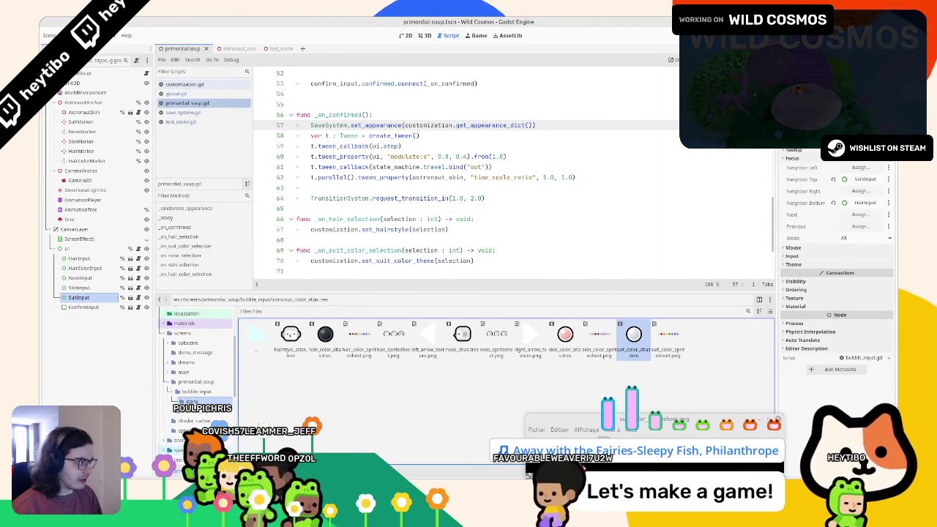
pyautogui.hotkey('ctrl', 's')
pyautogui.press('F5')
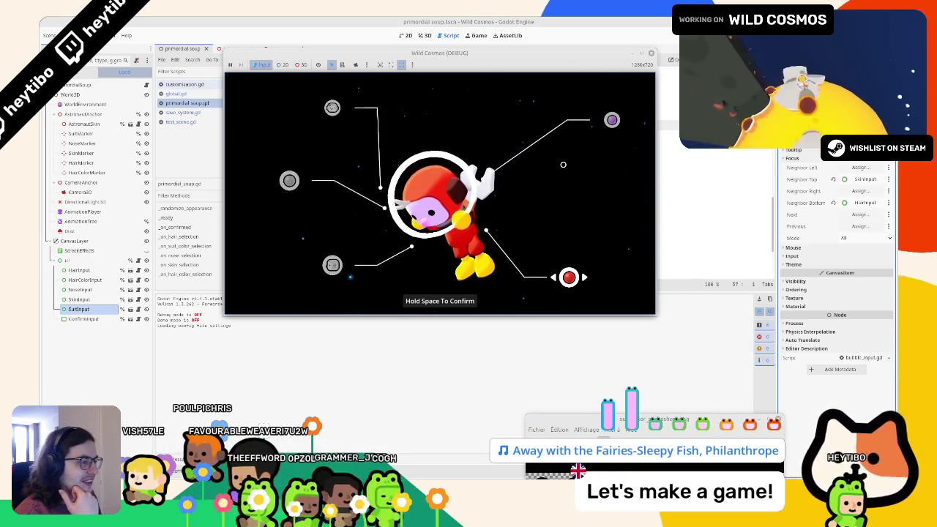
# Step: Cycle suit colours with the arrow keys, confirm the pink suit, and run test_scene with F6
pyautogui.press('Right')
pyautogui.press('Right')
pyautogui.press('Right')
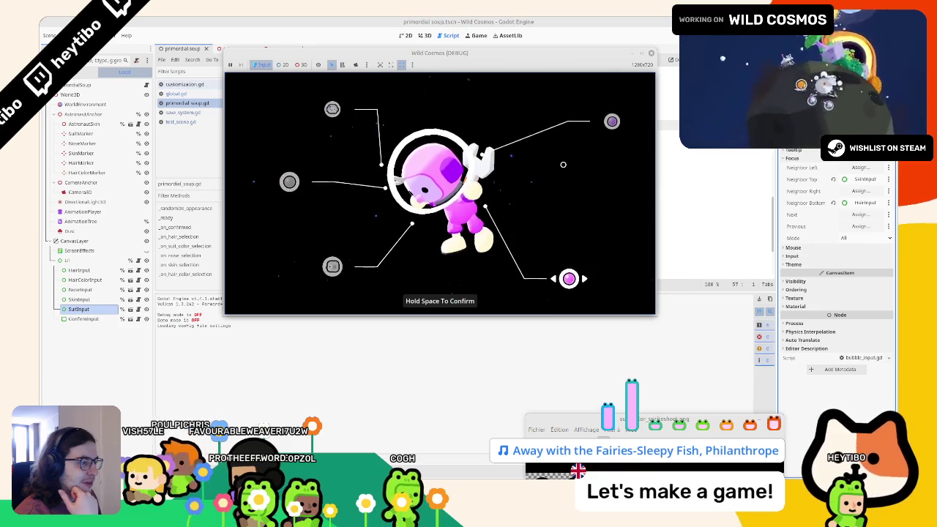
pyautogui.press('Up')
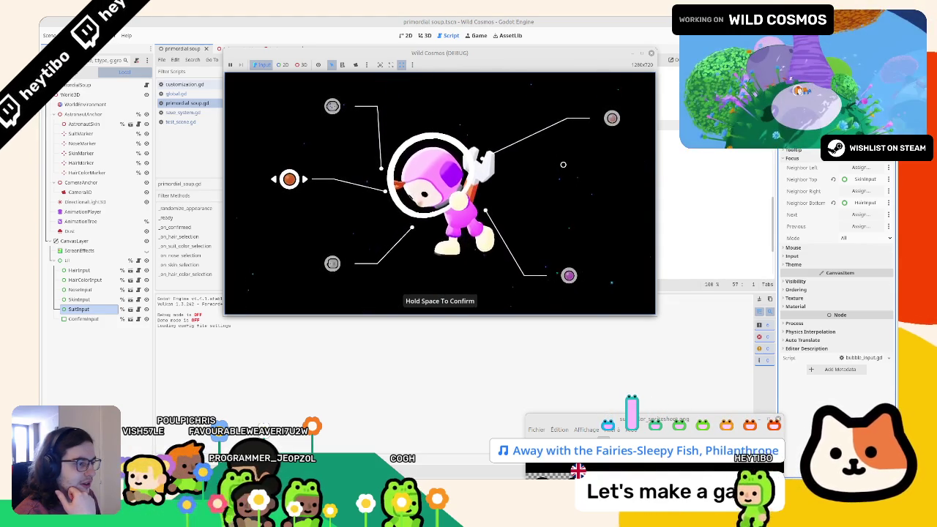
pyautogui.press('space')
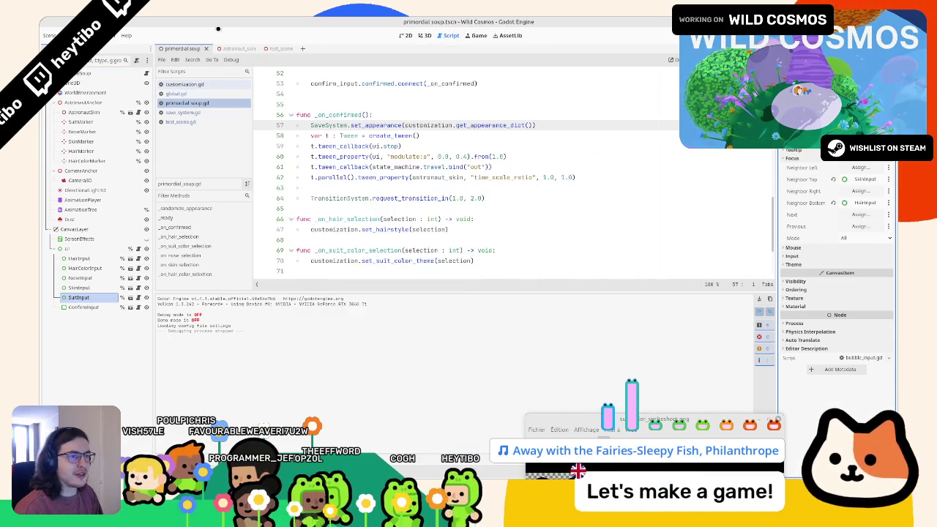
pyautogui.hotkey('ctrl', 'shift', 'Tab')
pyautogui.press('F6')
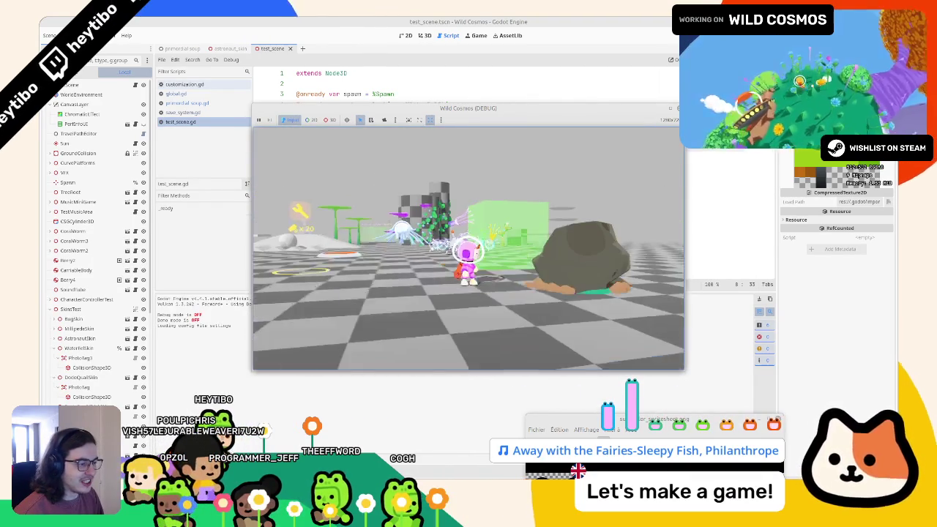
# Step: Run the pink astronaut around the test level, pause with Escape, then stop the game with F8
pyautogui.press('a')
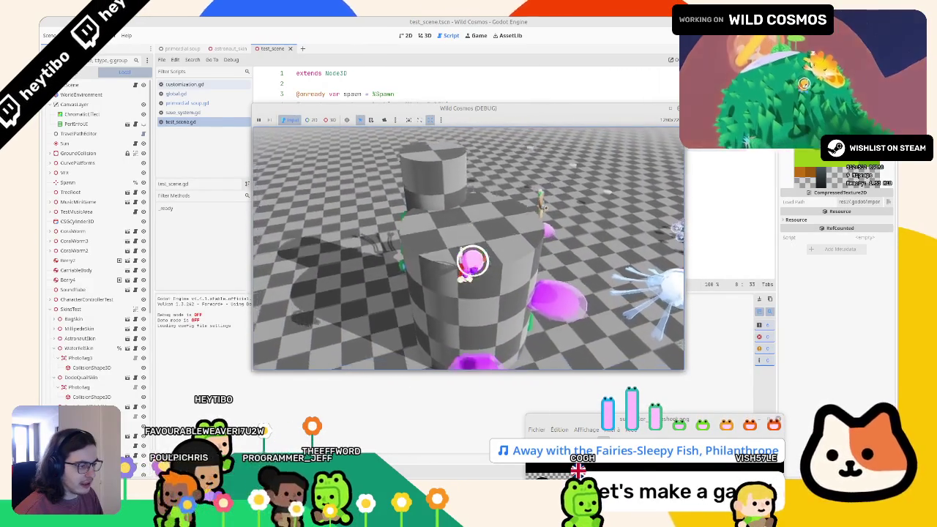
pyautogui.press('Escape')
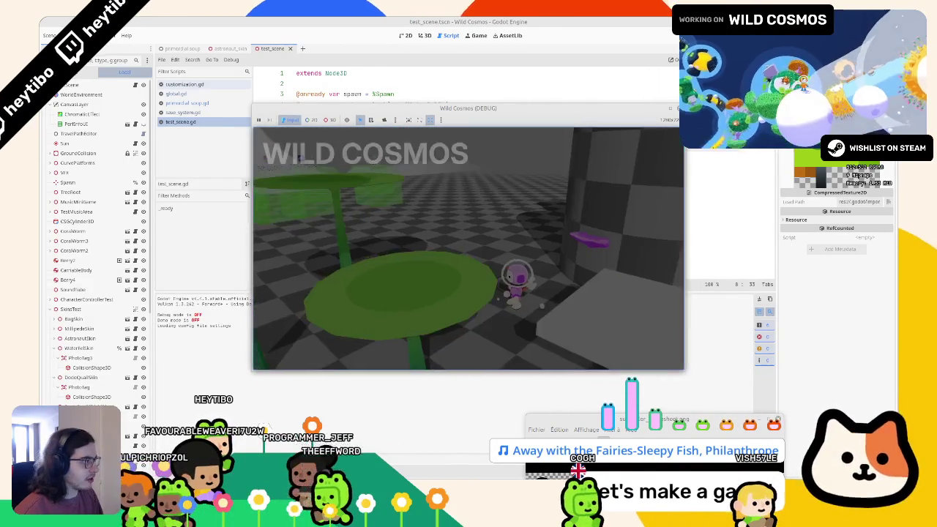
pyautogui.press('F8')
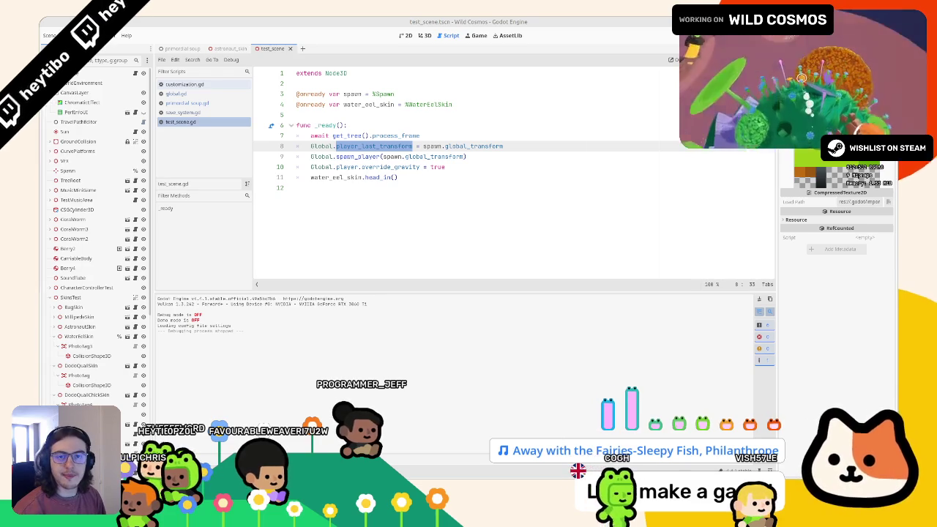
# Step: Bring up astronaut_albedo.svg in Inkscape, enlarge its window, then return to Godot
pyautogui.hotkey('alt', 'Tab')
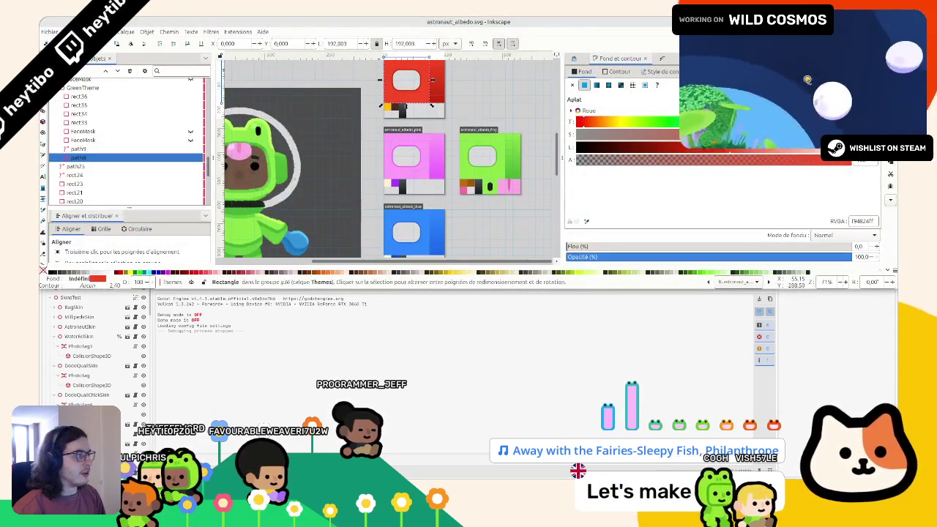
pyautogui.doubleClick(523, 19)
pyautogui.scroll(3, 399, 192)
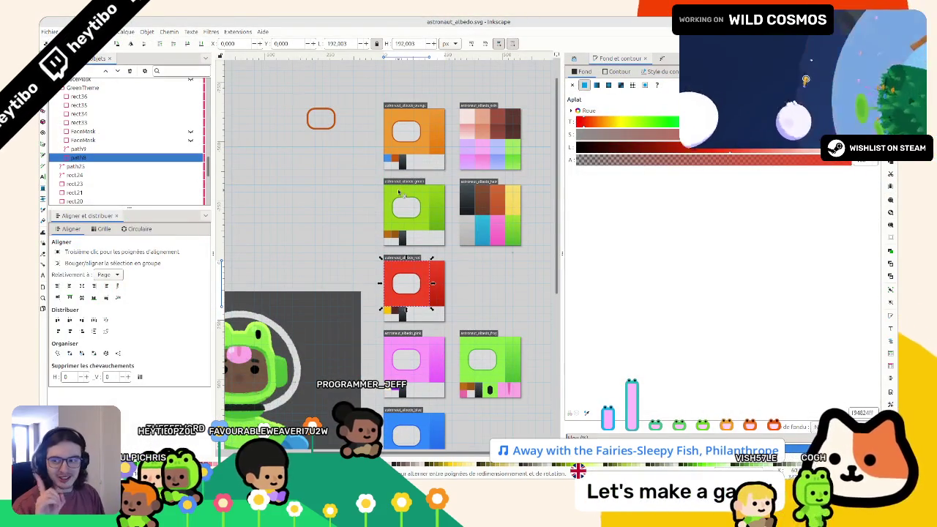
pyautogui.hotkey('alt', 'Tab')
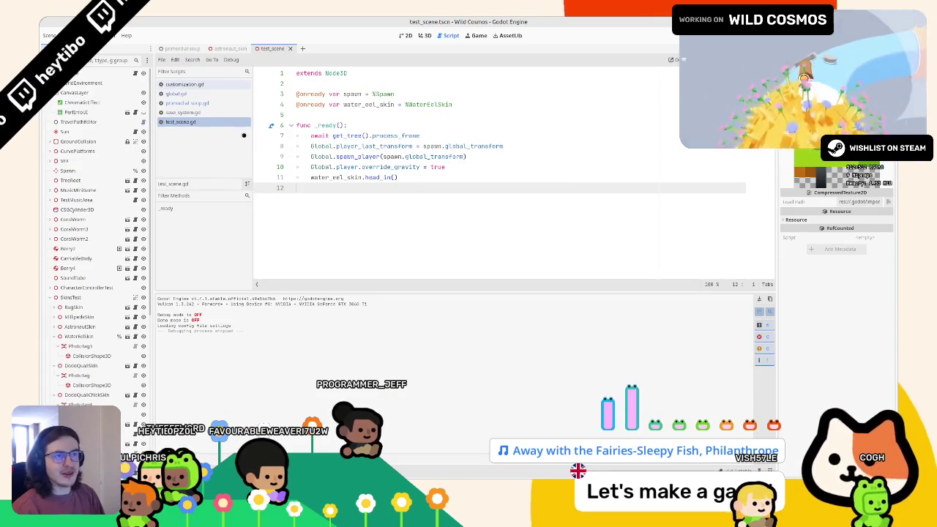
# Step: Run the primordial_soup customisation scene with F6 and switch the suit from green to red
pyautogui.click(182, 49)
pyautogui.press('F6')
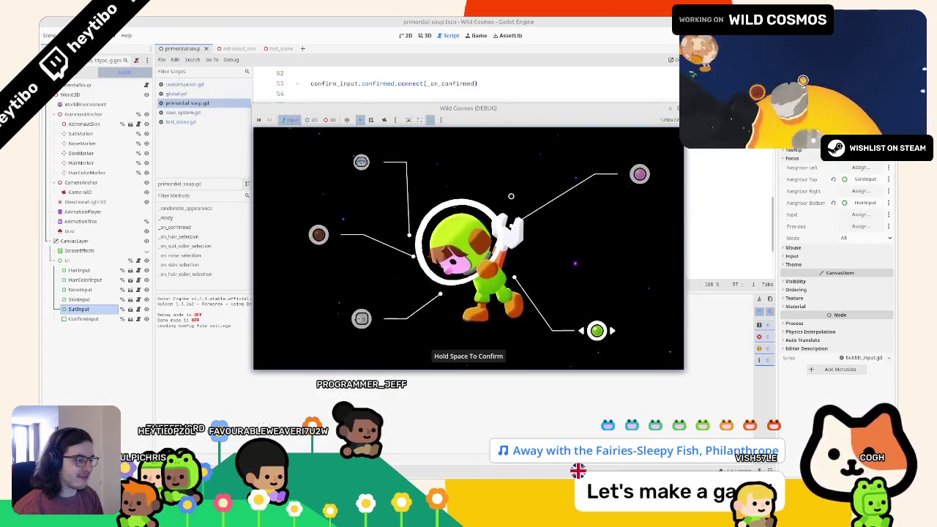
pyautogui.press('Right')
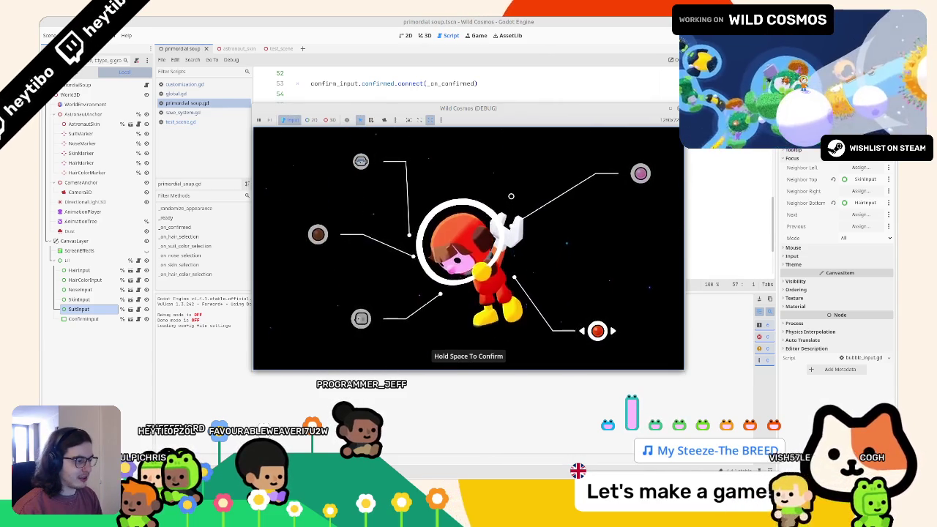
pyautogui.hotkey('alt', 'Tab')
pyautogui.hotkey('alt', 'Tab')
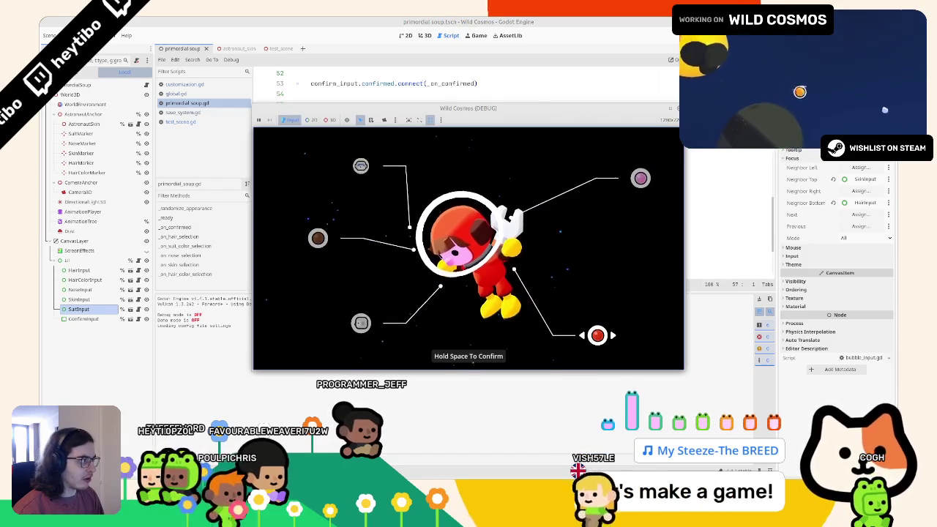
pyautogui.hotkey('alt', 'Tab')
pyautogui.moveTo(468, 108); pyautogui.dragTo(574, 83)
pyautogui.rightClick(646, 86)
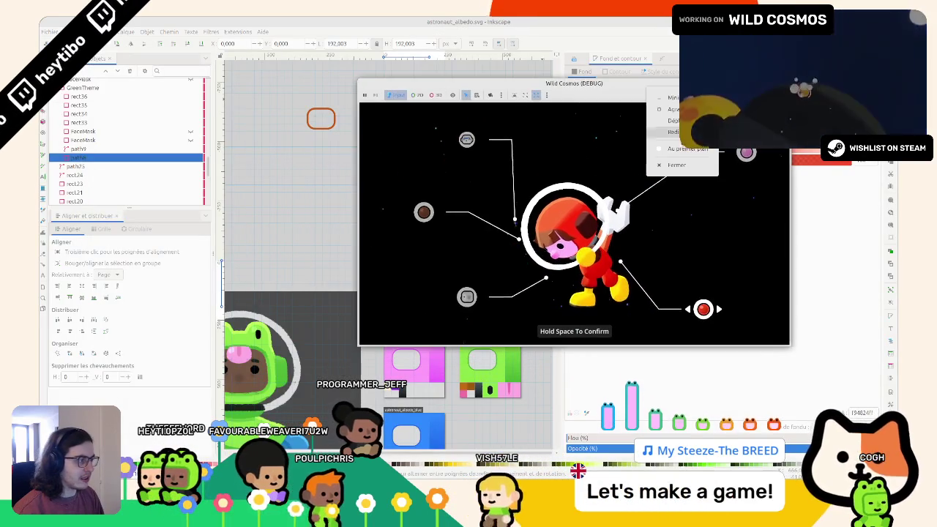
# Step: Move the game window aside and recolour the red sheet's dark brown tile with the sheet's red
pyautogui.click(672, 132)
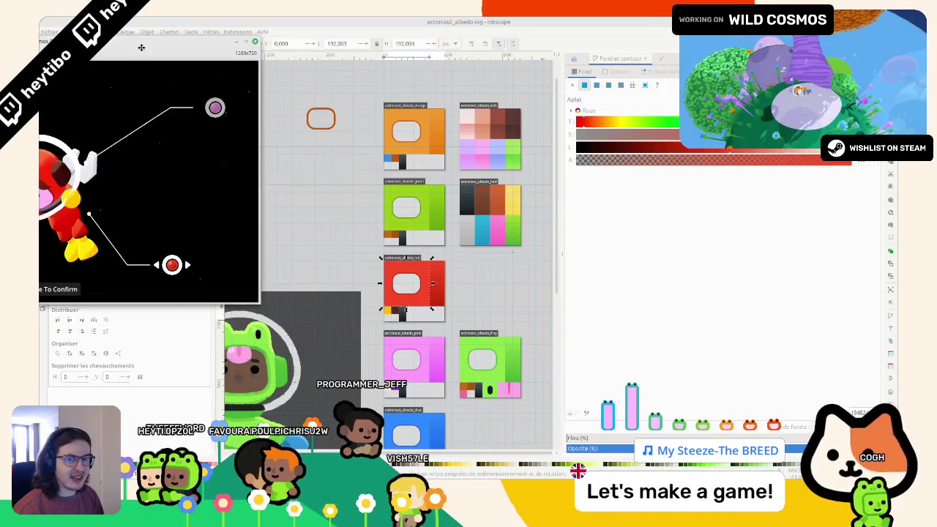
pyautogui.click(215, 57)
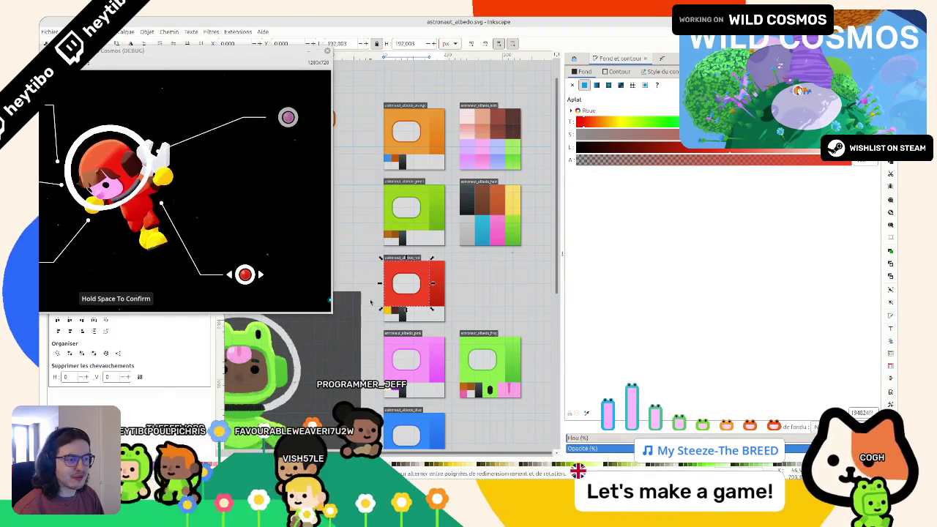
pyautogui.scroll(4, 371, 298)
pyautogui.moveTo(387, 291); pyautogui.dragTo(361, 288)
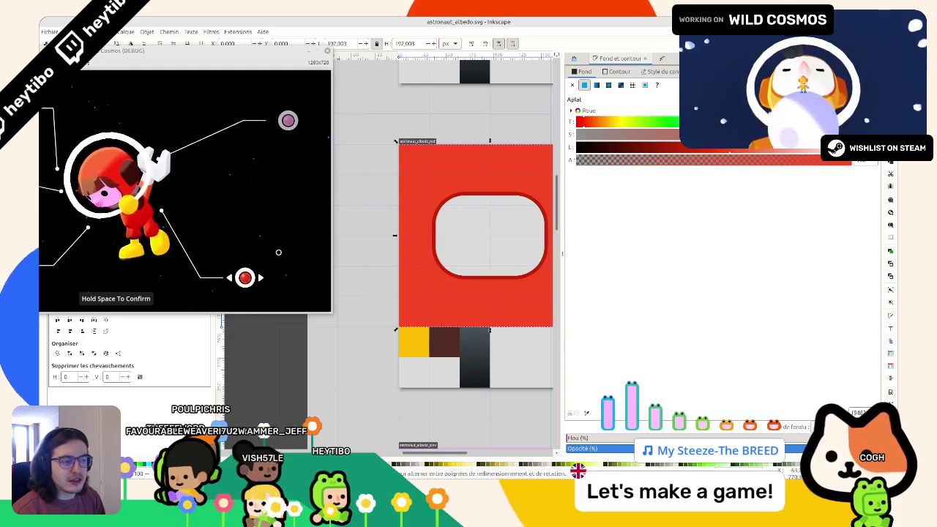
pyautogui.click(443, 339)
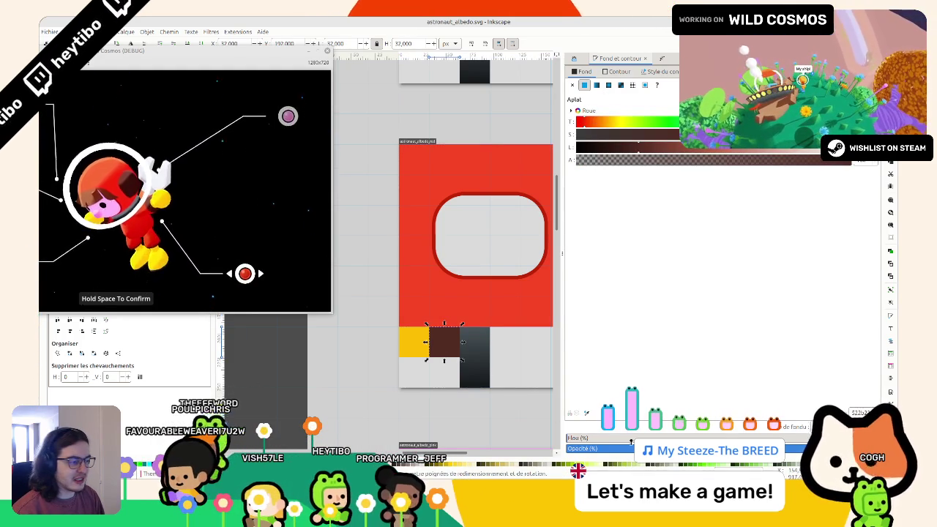
pyautogui.click(587, 414)
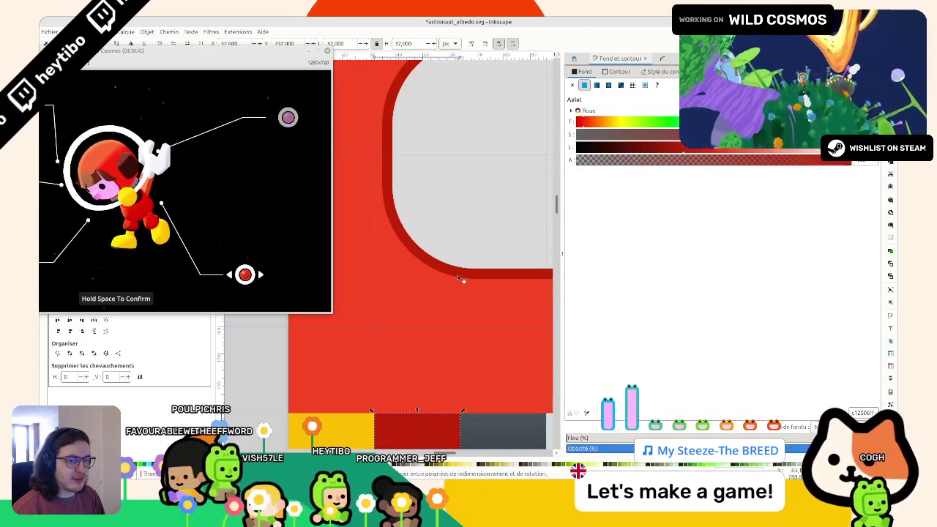
pyautogui.click(459, 281)
# Step: Shift the yellow tile's hue toward orange, save, and restore the tile's red recolour
pyautogui.click(409, 344)
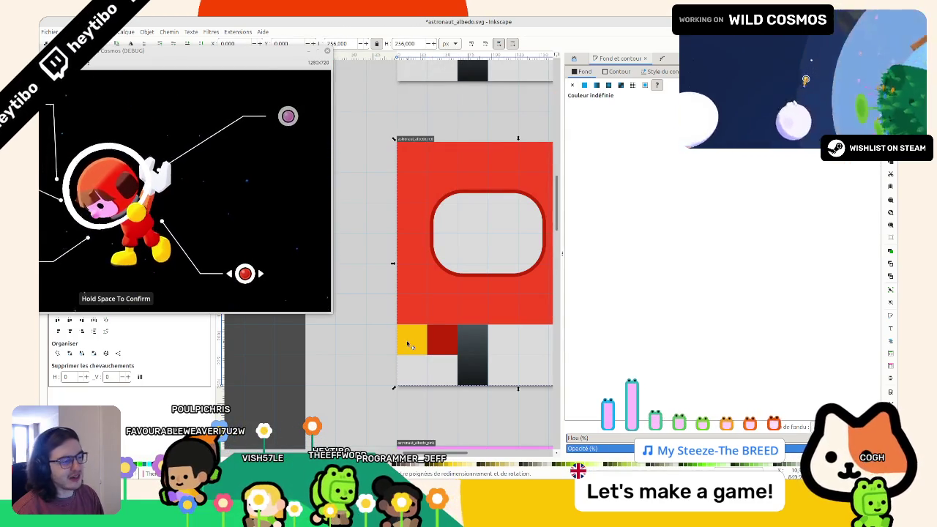
pyautogui.doubleClick(409, 344)
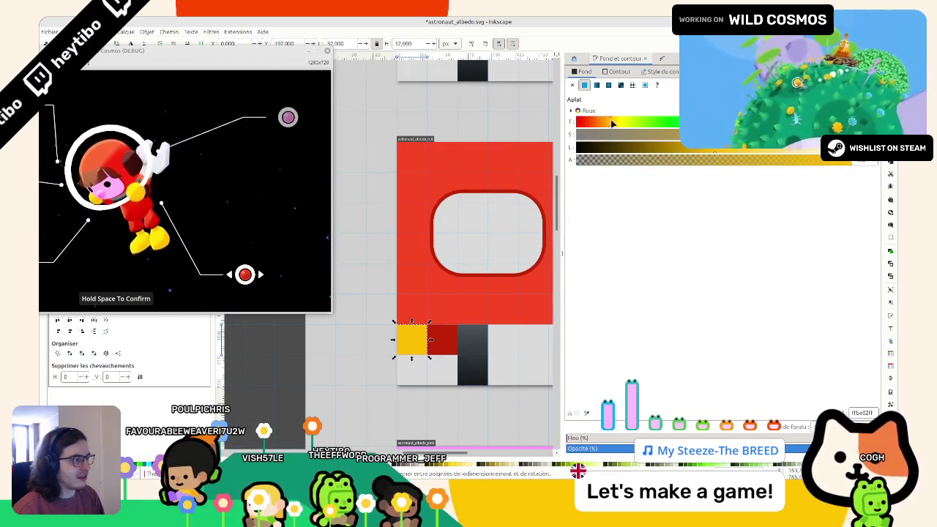
pyautogui.click(607, 122)
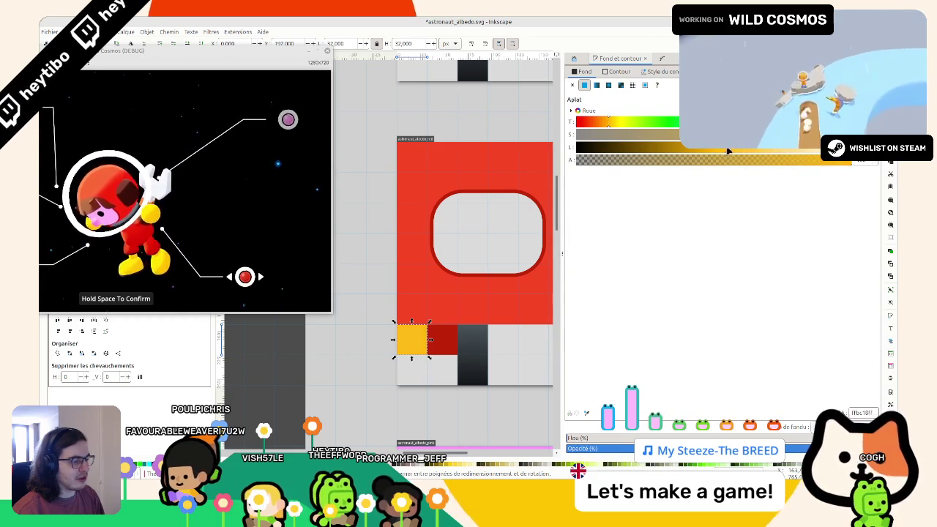
pyautogui.click(385, 200)
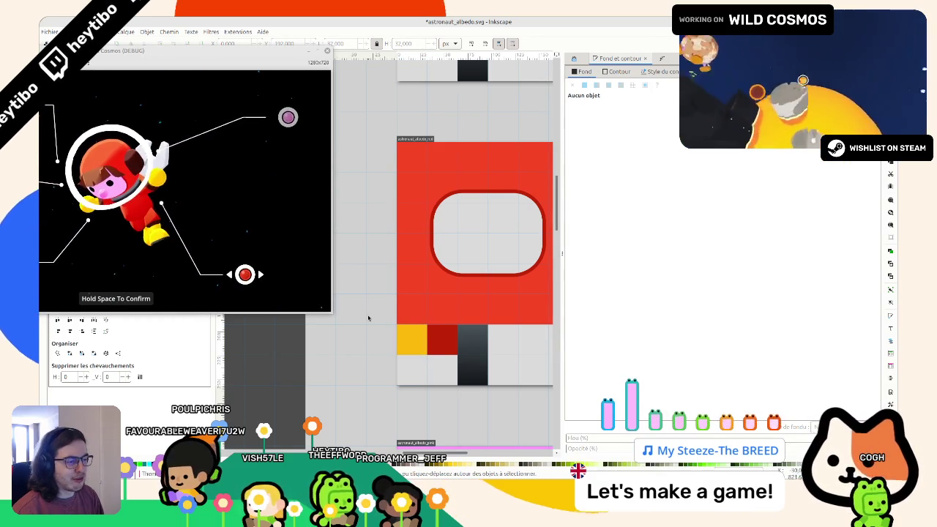
pyautogui.hotkey('ctrl', 's')
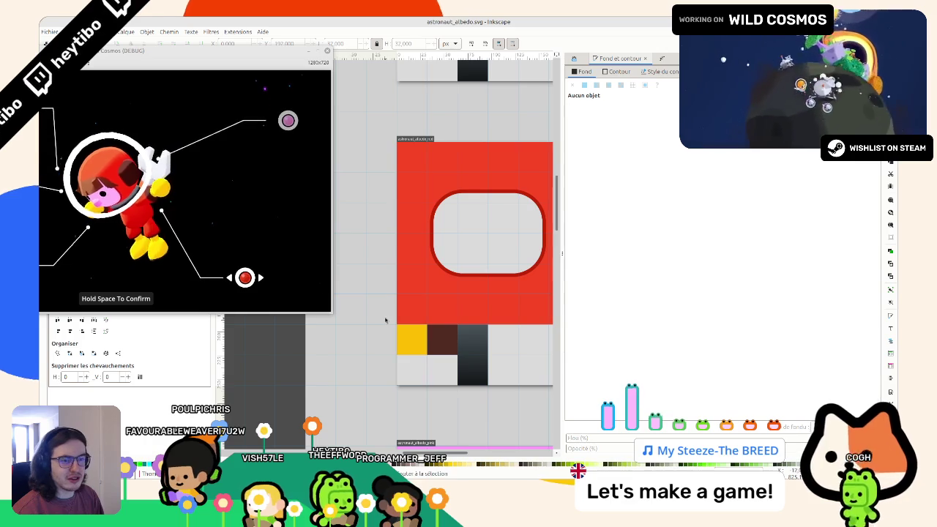
pyautogui.hotkey('ctrl', 'z')
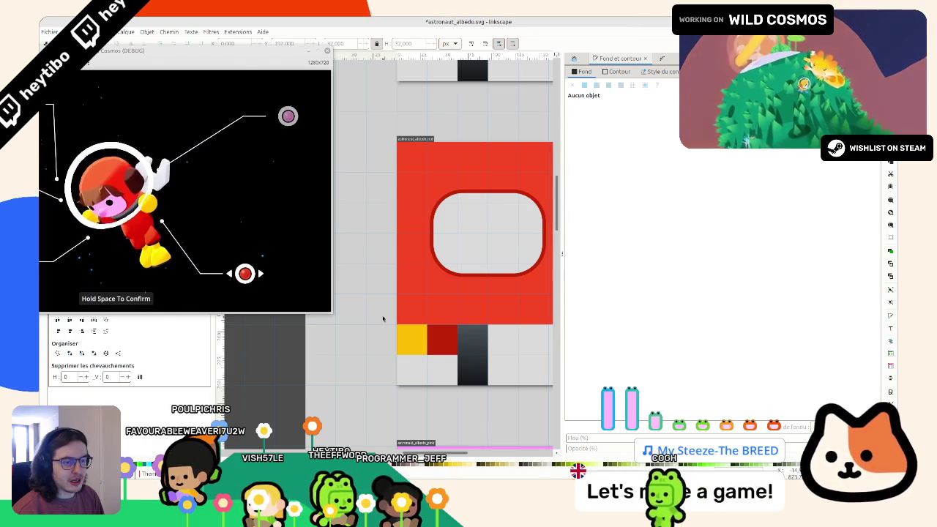
pyautogui.click(462, 358)
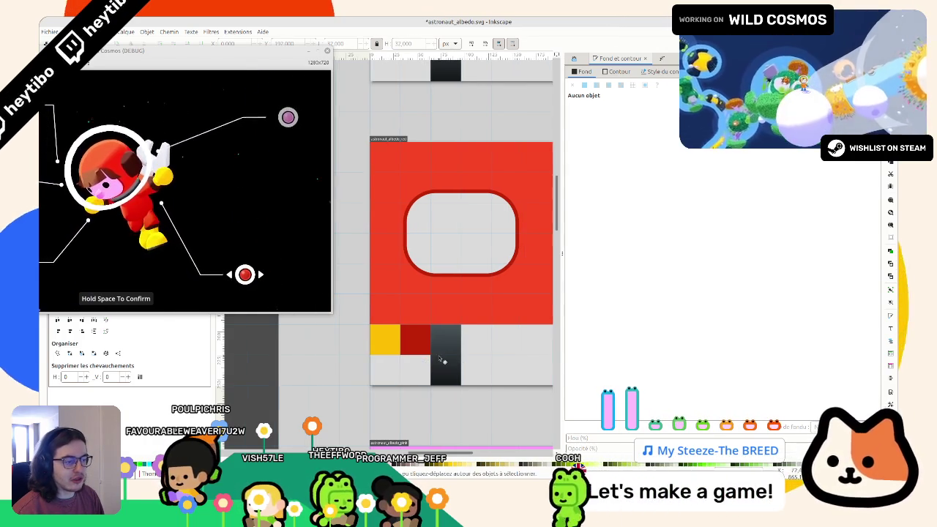
pyautogui.keyDown('ctrl'); pyautogui.click(445, 355); pyautogui.keyUp('ctrl')
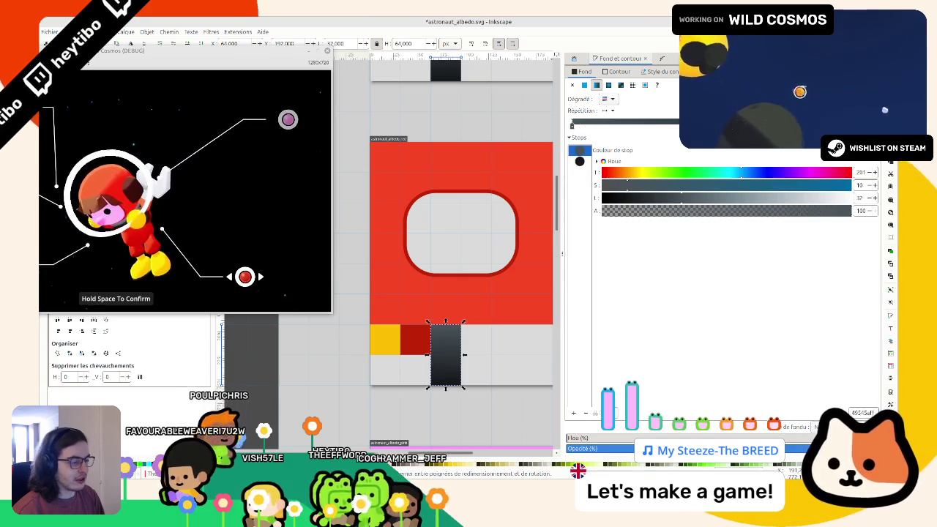
# Step: Nudge the red sheet's yellow tile hue slightly toward orange
pyautogui.click(385, 339)
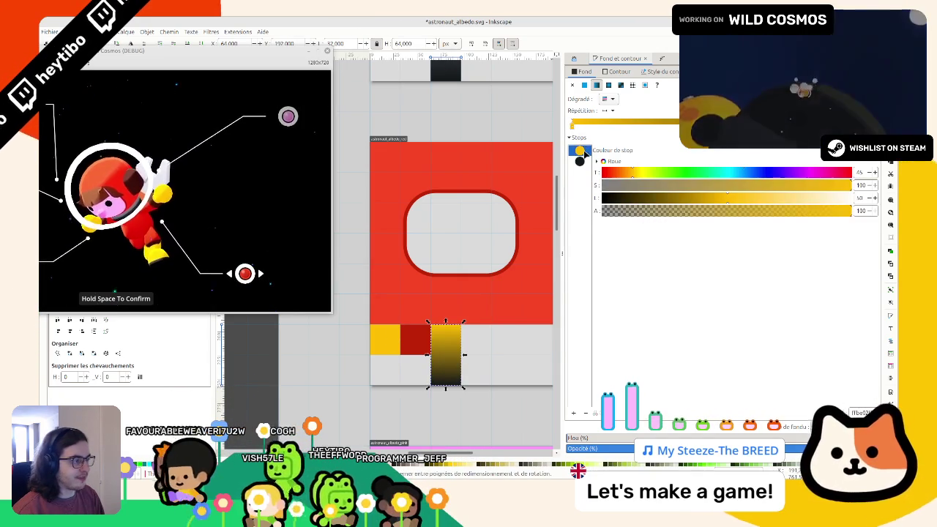
pyautogui.keyDown('ctrl'); pyautogui.click(397, 353); pyautogui.keyUp('ctrl')
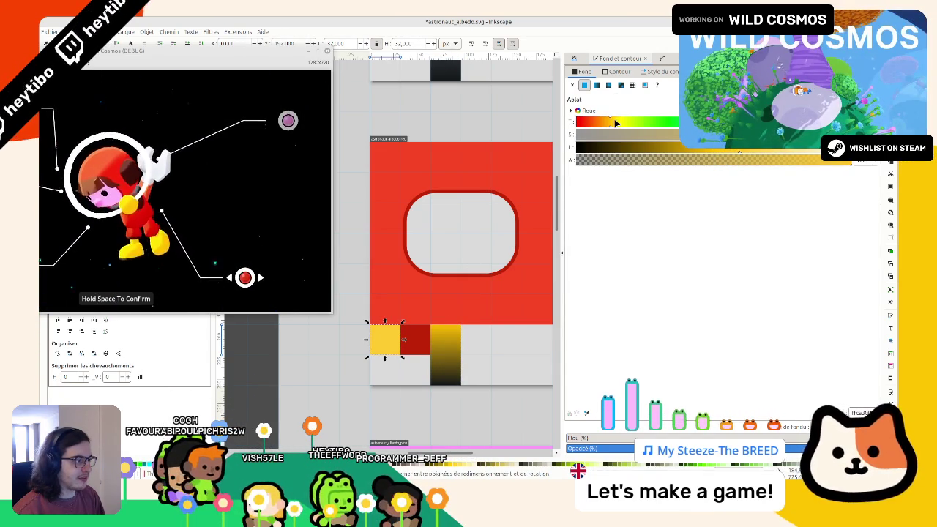
pyautogui.moveTo(615, 123); pyautogui.dragTo(608, 123)
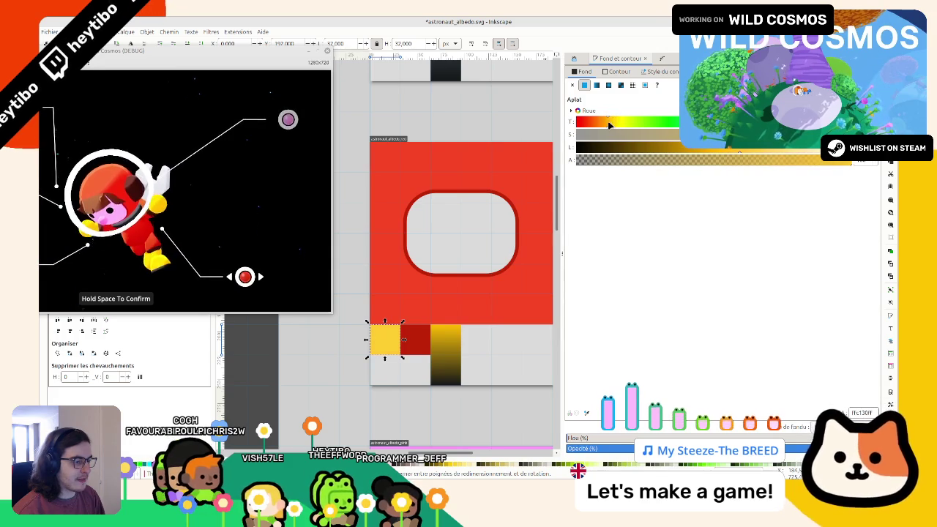
pyautogui.keyDown('ctrl'); pyautogui.click(415, 344); pyautogui.keyUp('ctrl')
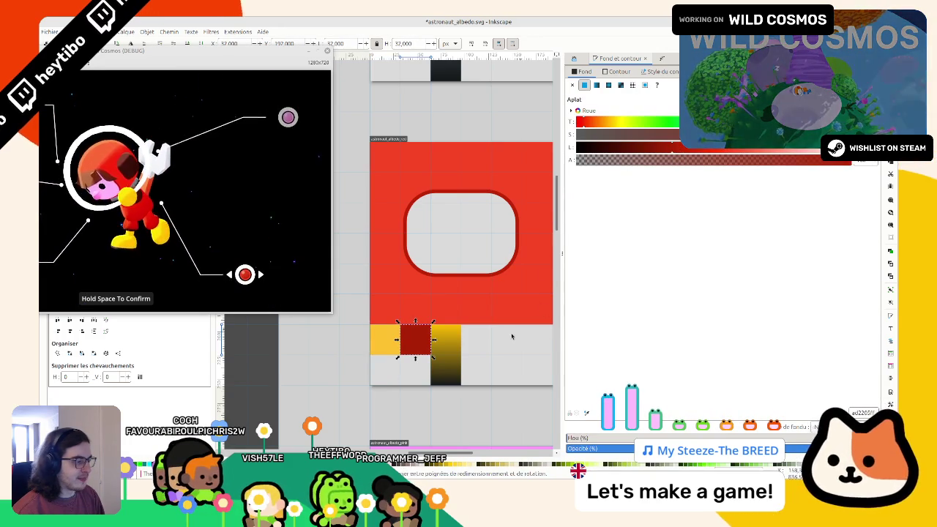
pyautogui.keyDown('ctrl'); pyautogui.click(458, 355); pyautogui.keyUp('ctrl')
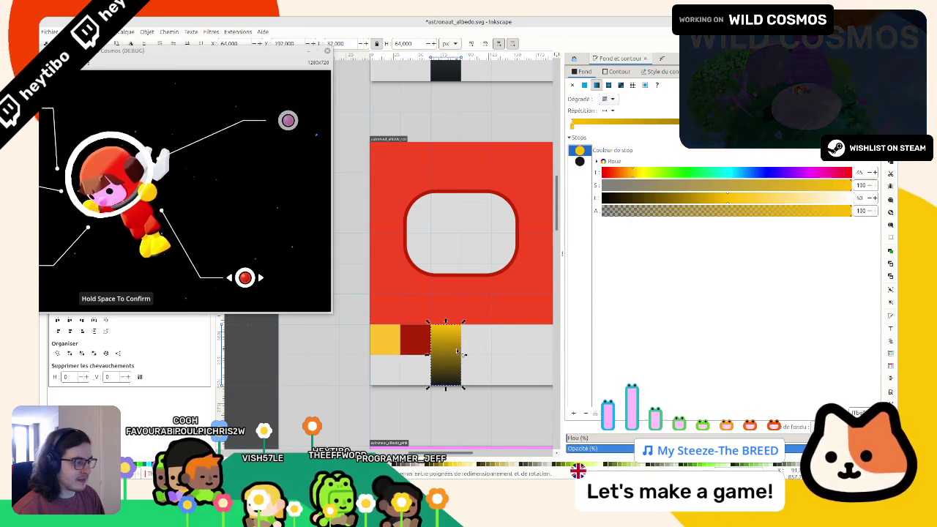
pyautogui.scroll(3, 457, 330)
# Step: Paste the green sheet's dark grey gradient tile beside the dark red tile and lighten the yellow tile
pyautogui.keyDown('ctrl'); pyautogui.click(444, 157); pyautogui.keyUp('ctrl')
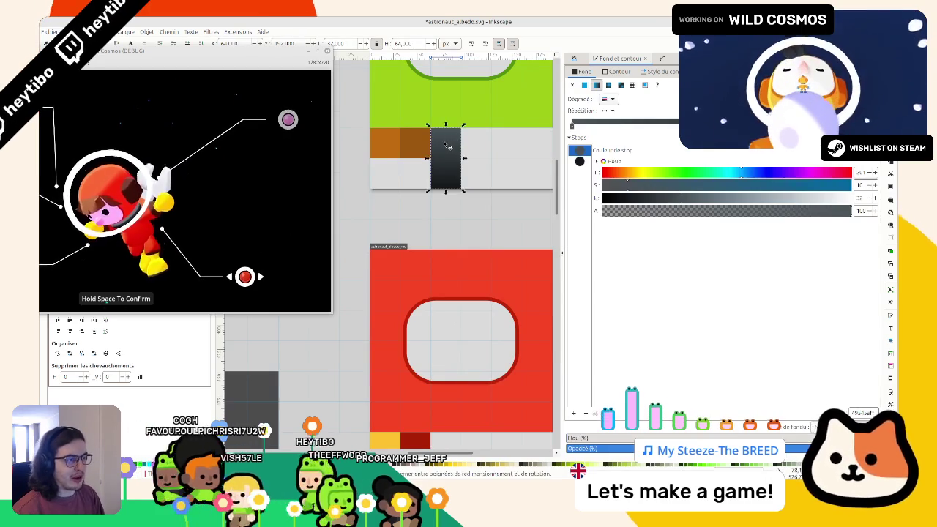
pyautogui.scroll(-2, 442, 244)
pyautogui.scroll(-2, 442, 244)
pyautogui.hotkey('ctrl', 'v')
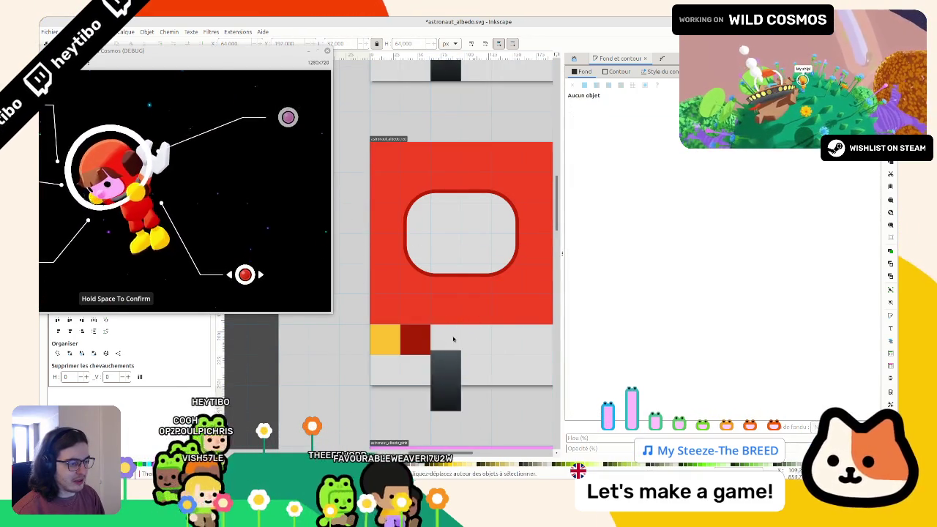
pyautogui.moveTo(435, 356); pyautogui.dragTo(447, 340)
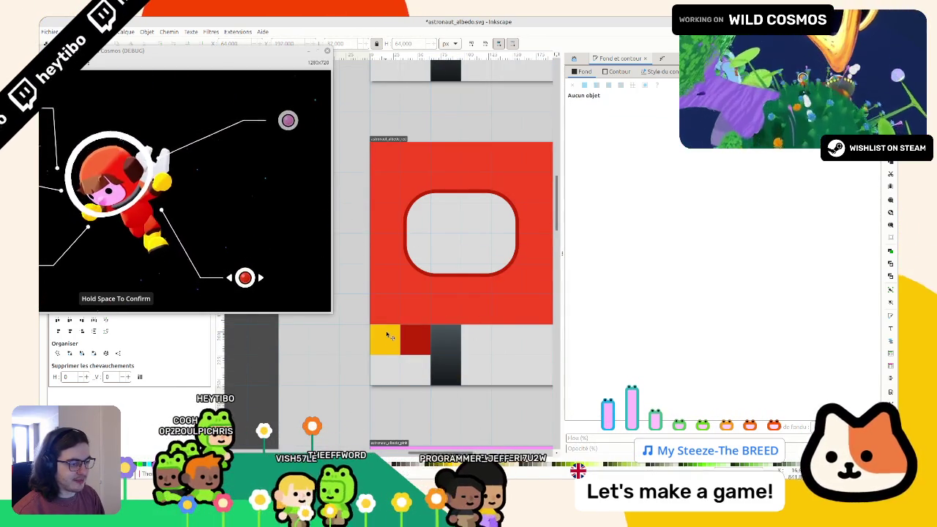
pyautogui.click(385, 339)
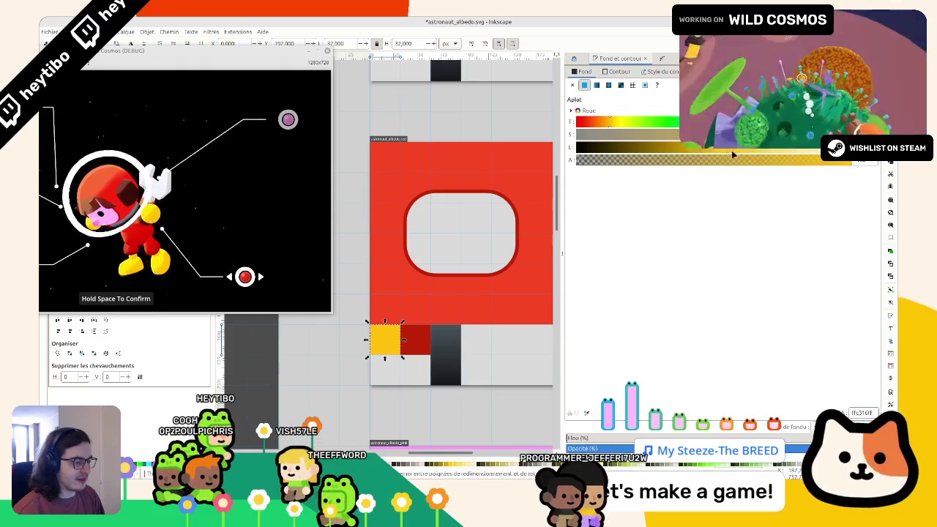
pyautogui.moveTo(715, 151); pyautogui.dragTo(721, 151)
pyautogui.click(450, 183)
pyautogui.scroll(-3, 449, 184)
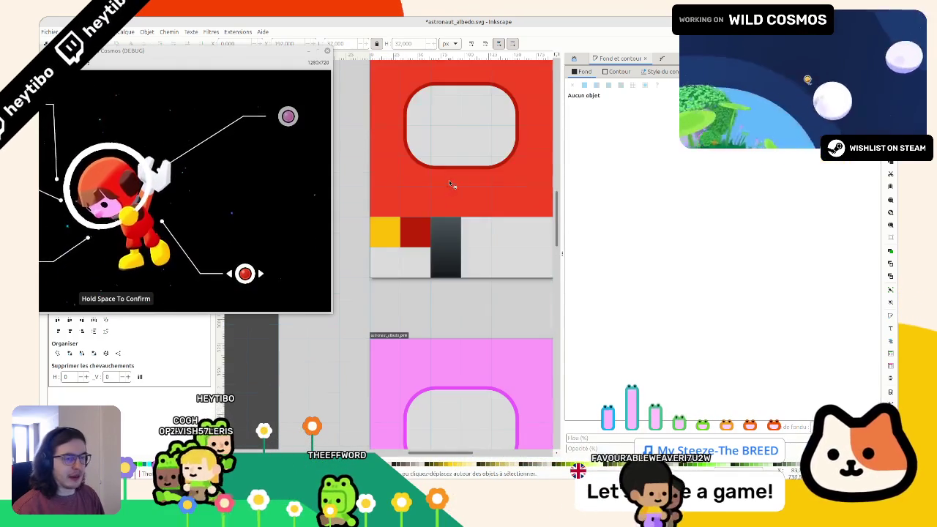
# Step: Cycle the game's suit colour preview through orange, yellow and green to blue
pyautogui.press('Right')
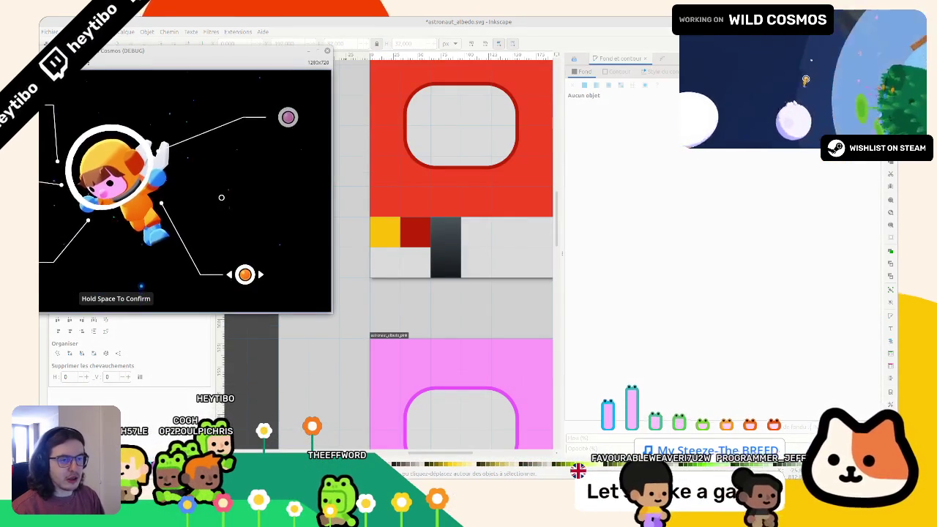
pyautogui.scroll(3, 461, 256)
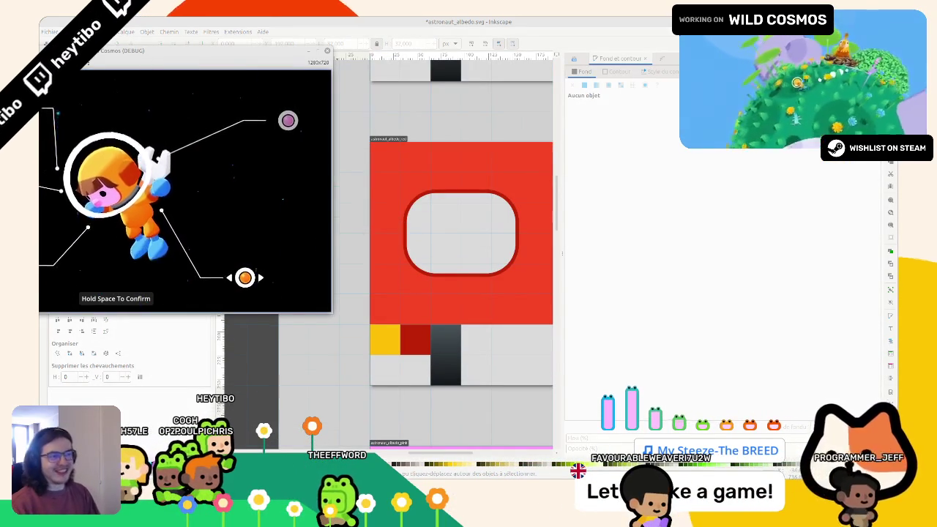
pyautogui.press('Right')
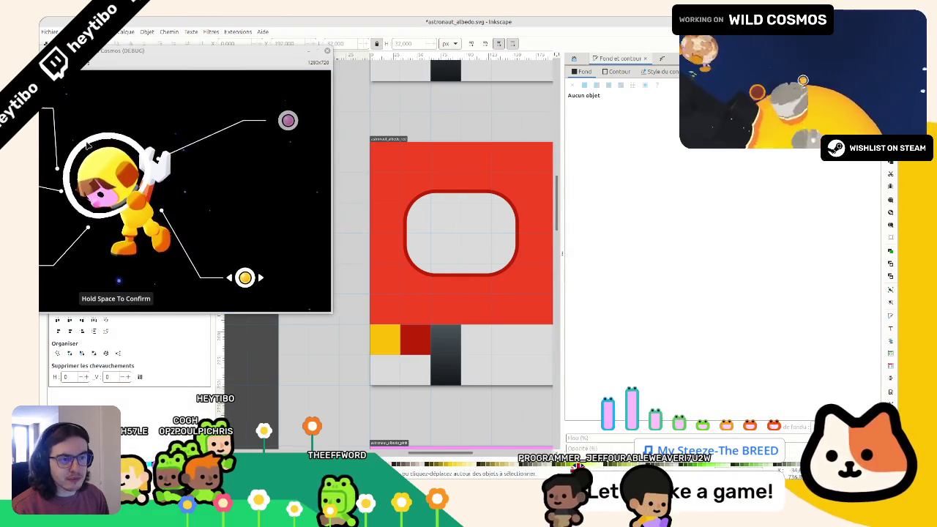
pyautogui.scroll(-10, 452, 231)
pyautogui.scroll(-4, 454, 232)
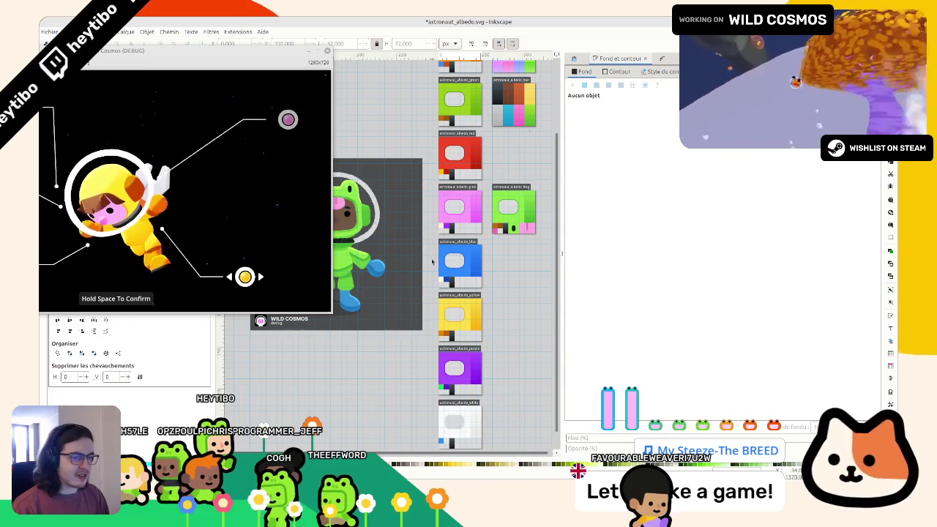
pyautogui.scroll(2, 442, 221)
pyautogui.hscroll(2, 442, 221)
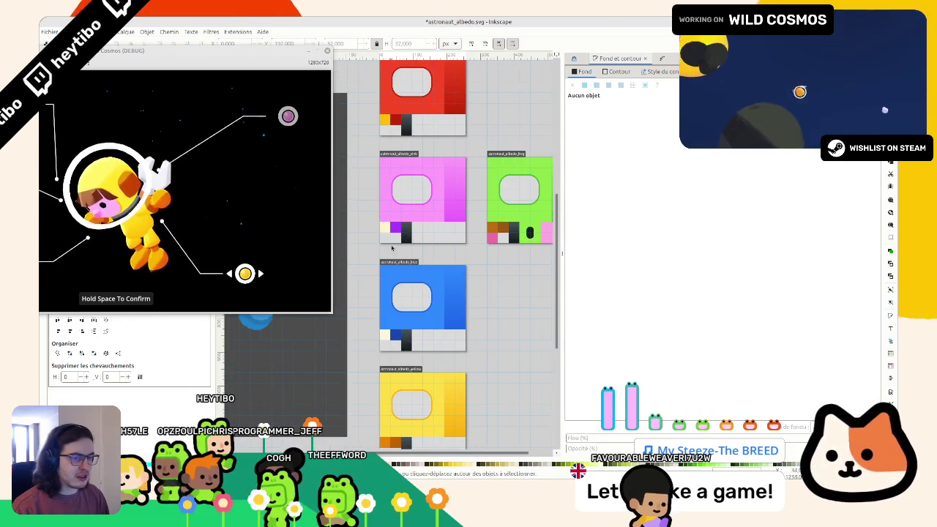
pyautogui.press('Right')
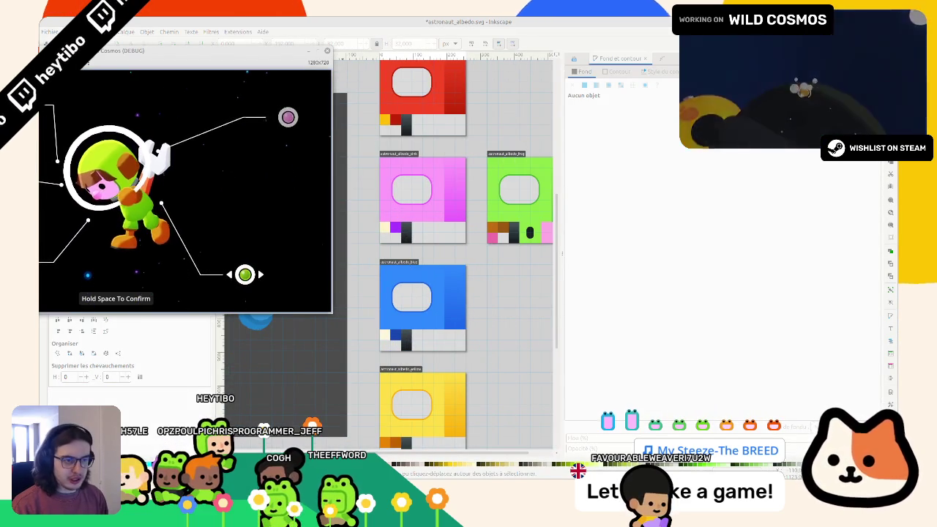
pyautogui.press('Right')
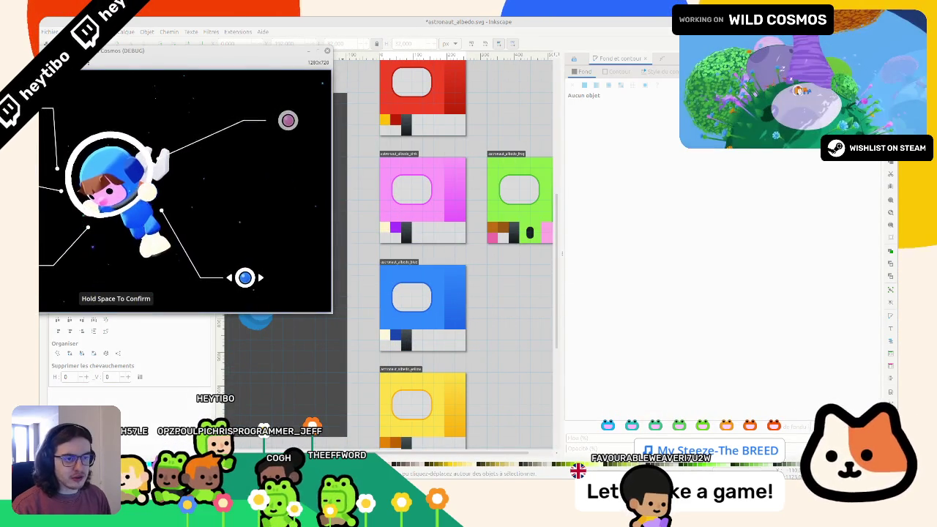
# Step: Recolour the cream swatch on the blue sheet to a pale, partly transparent blue
pyautogui.click(249, 20)
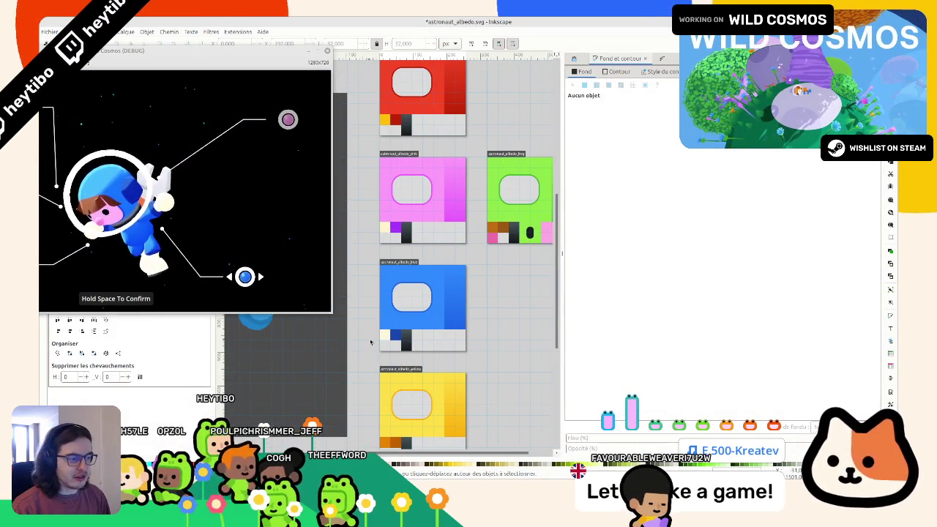
pyautogui.scroll(2, 388, 337)
pyautogui.click(387, 333)
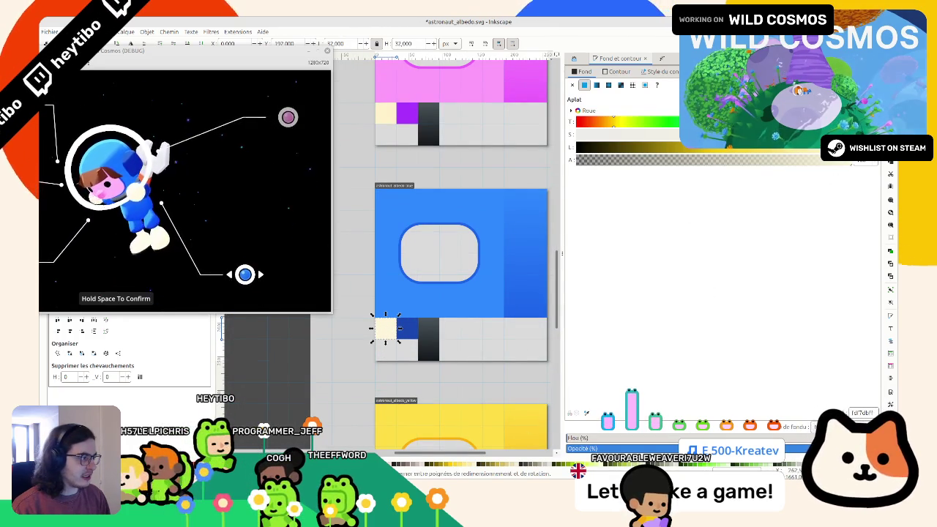
pyautogui.click(808, 153)
pyautogui.moveTo(808, 152); pyautogui.dragTo(789, 152)
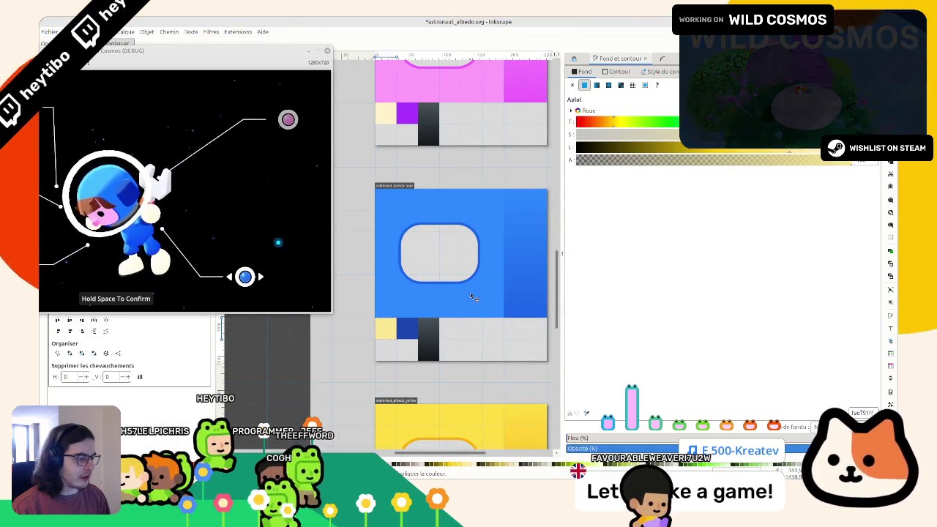
pyautogui.hotkey('ctrl', 'shift', 'v')
pyautogui.click(806, 158)
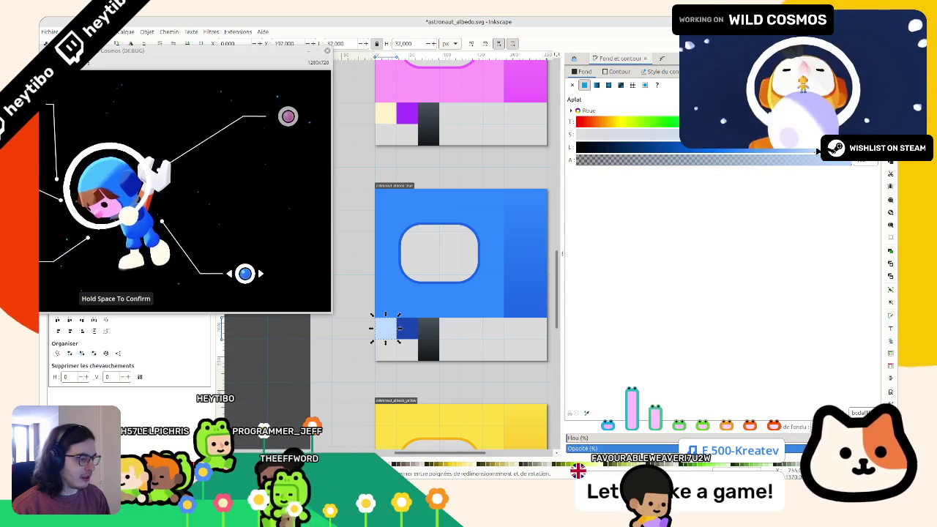
# Step: Lighten the dark gradient swatch's stops to near white and grey, then save
pyautogui.press('Escape')
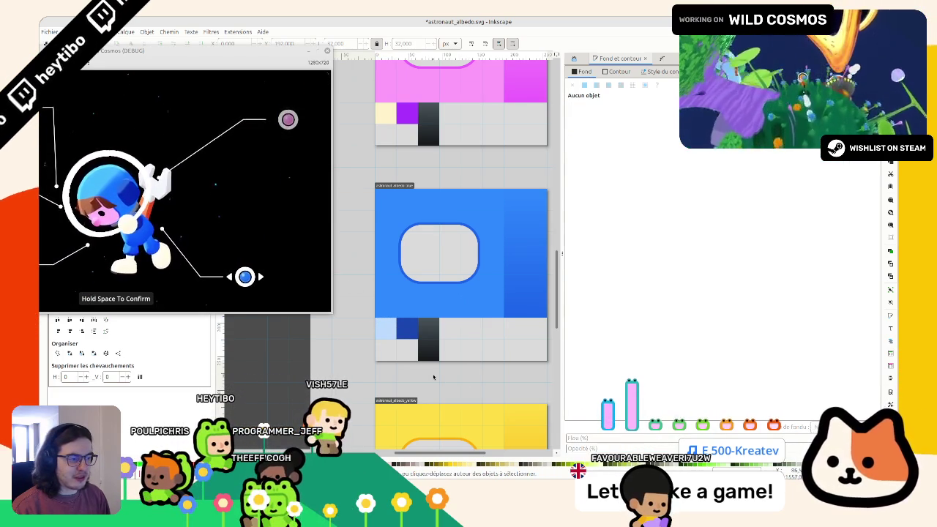
pyautogui.click(434, 347)
pyautogui.keyDown('ctrl'); pyautogui.click(434, 347); pyautogui.keyUp('ctrl')
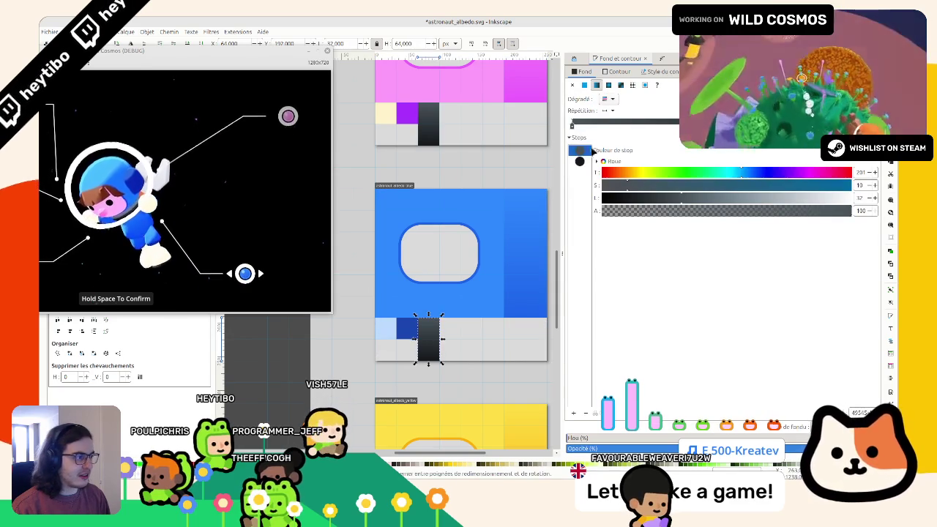
pyautogui.click(824, 198)
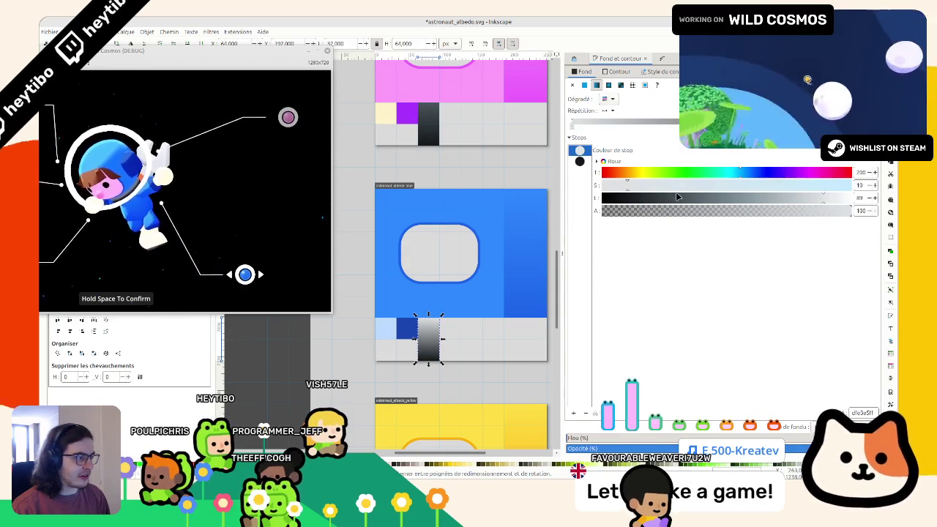
pyautogui.click(580, 161)
pyautogui.click(788, 198)
pyautogui.click(758, 198)
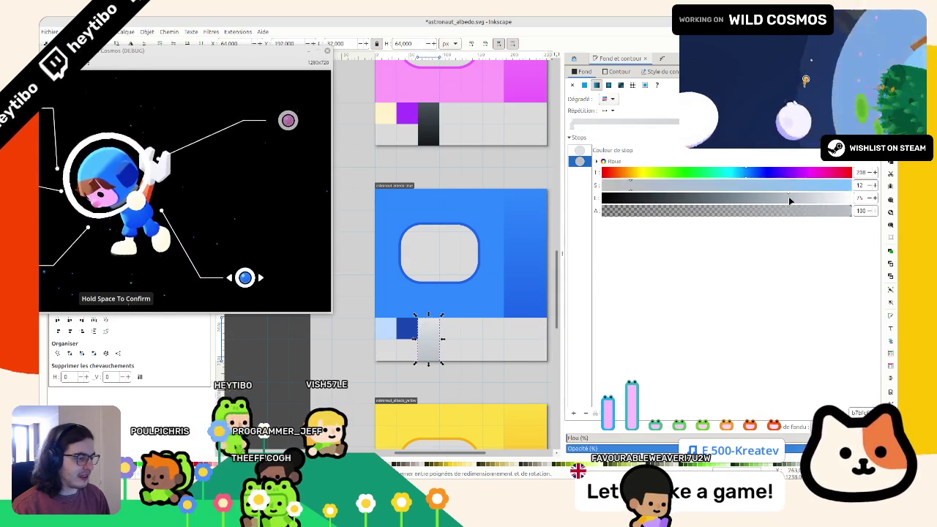
pyautogui.click(777, 198)
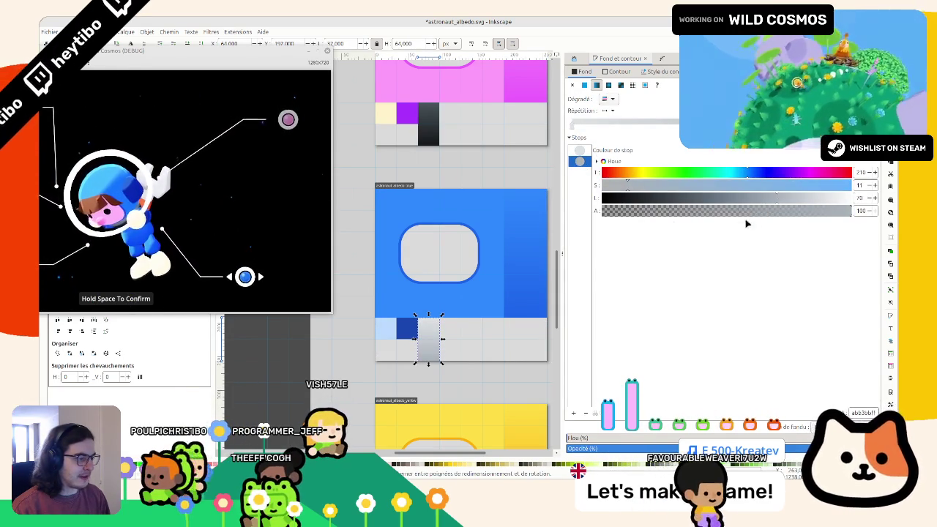
pyautogui.click(423, 342)
pyautogui.hotkey('ctrl', 's')
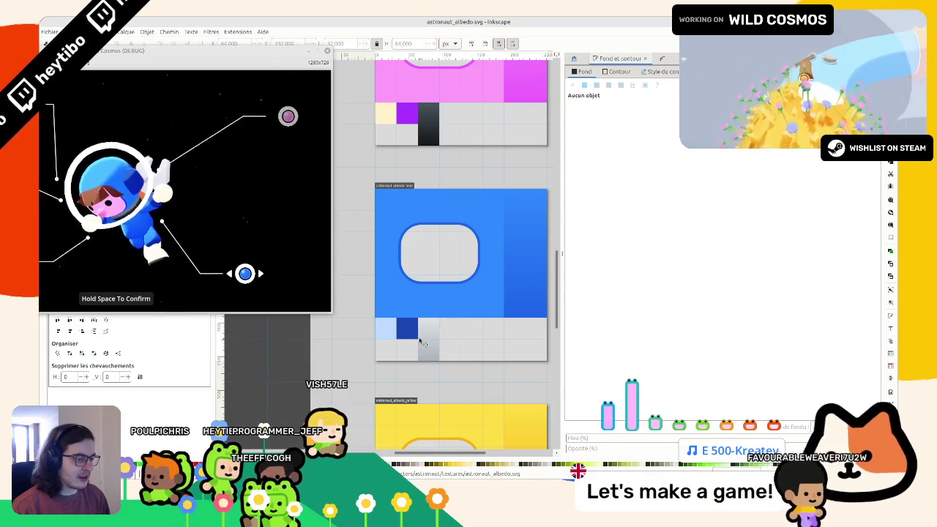
# Step: Tint the gradient's second stop light blue and desaturate its first stop
pyautogui.keyDown('ctrl'); pyautogui.click(426, 339); pyautogui.keyUp('ctrl')
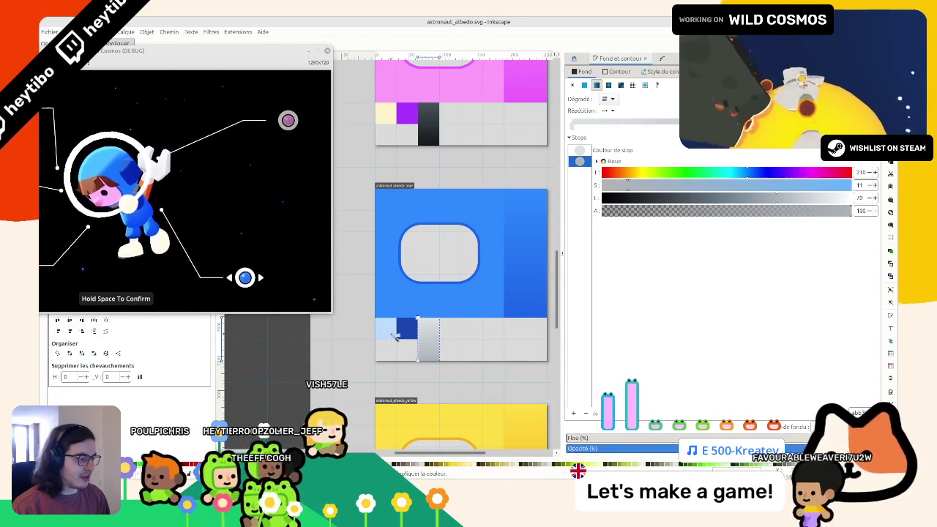
pyautogui.click(578, 161)
pyautogui.click(579, 150)
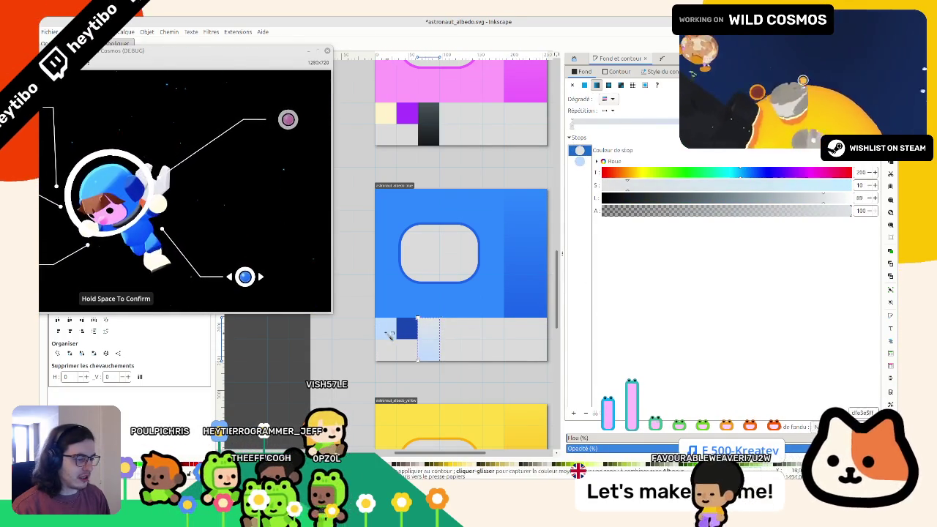
pyautogui.click(809, 188)
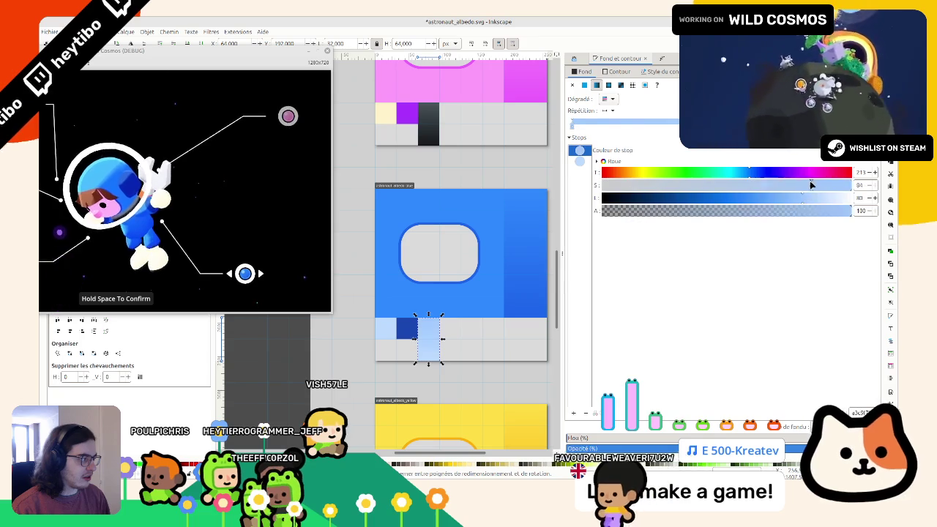
pyautogui.moveTo(809, 187); pyautogui.dragTo(787, 201)
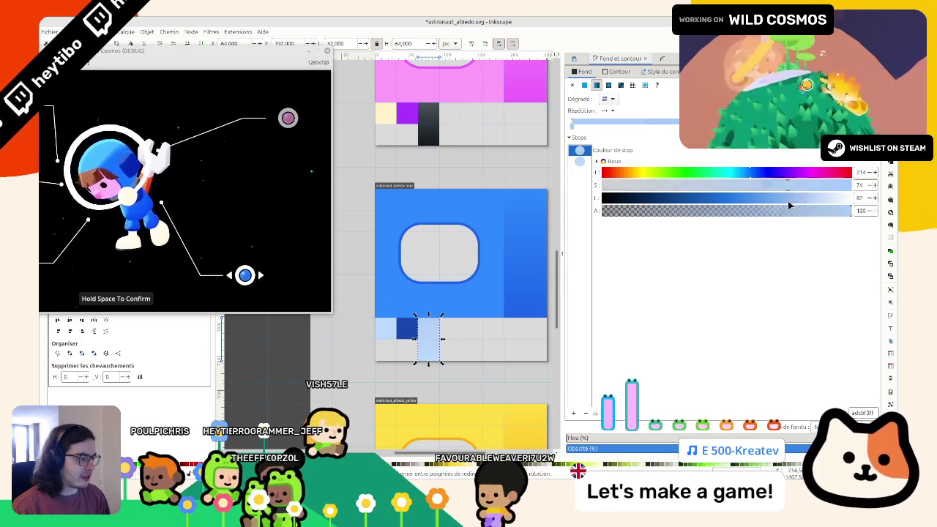
pyautogui.click(590, 151)
pyautogui.click(579, 161)
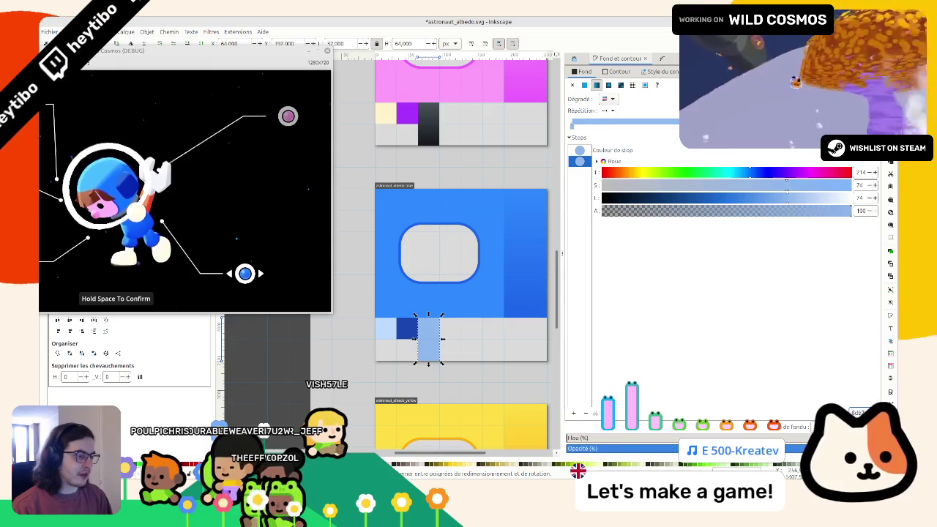
pyautogui.click(442, 387)
pyautogui.scroll(-6, 443, 344)
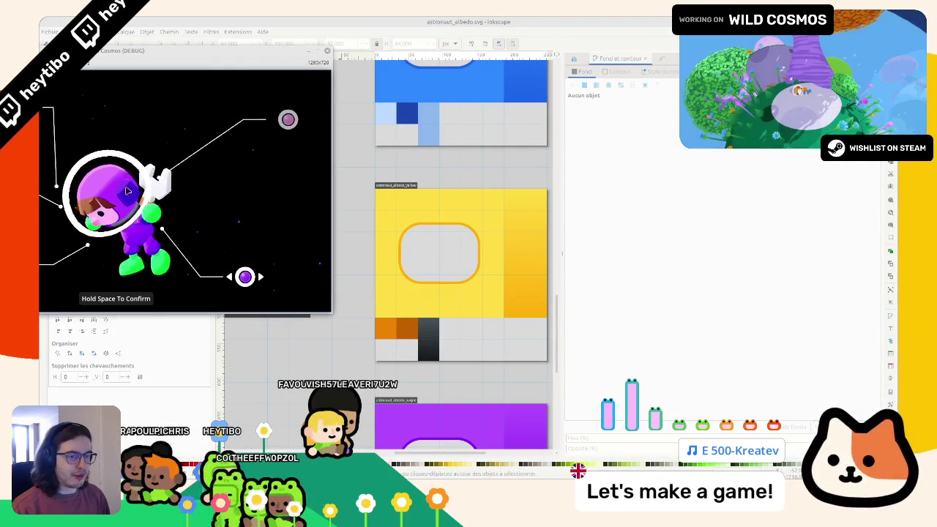
# Step: Give the small purple square on the purple sheet a slightly different purple
pyautogui.scroll(-5, 391, 221)
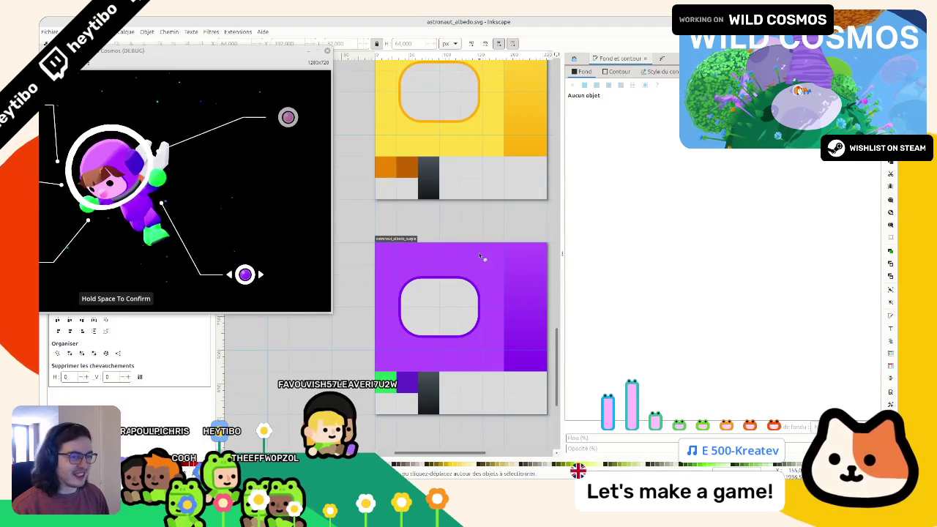
pyautogui.click(405, 250)
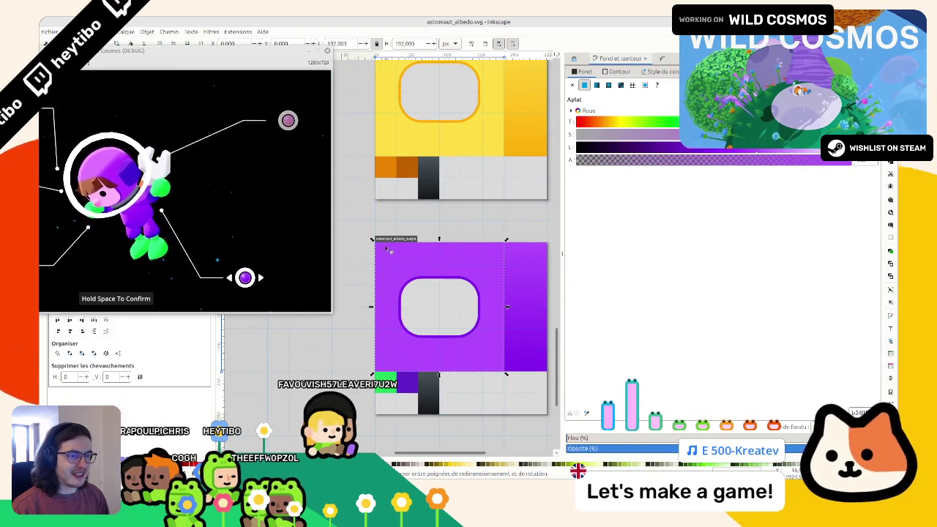
pyautogui.click(406, 382)
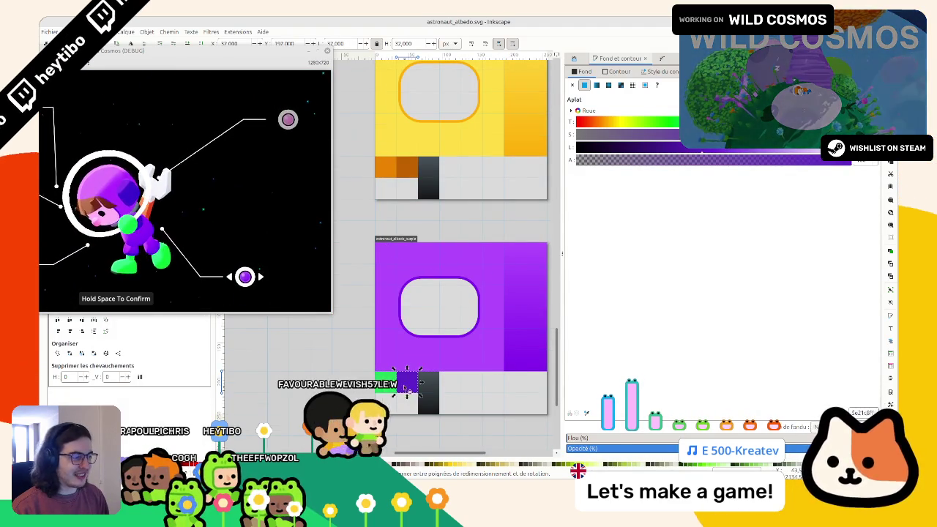
pyautogui.hotkey('ctrl', 'shift', 'v')
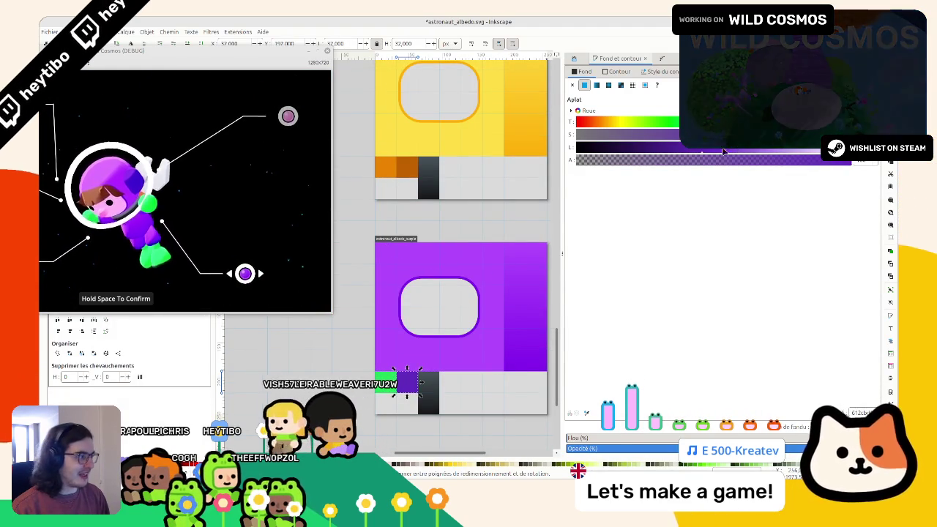
# Step: Lighten the green square, save astronaut_albedo.svg, and close the game preview
pyautogui.click(386, 382)
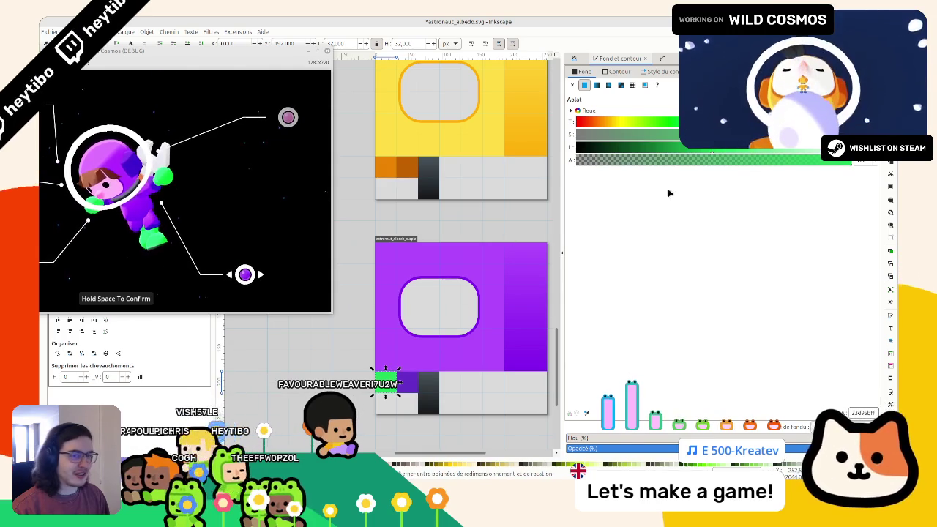
pyautogui.click(736, 150)
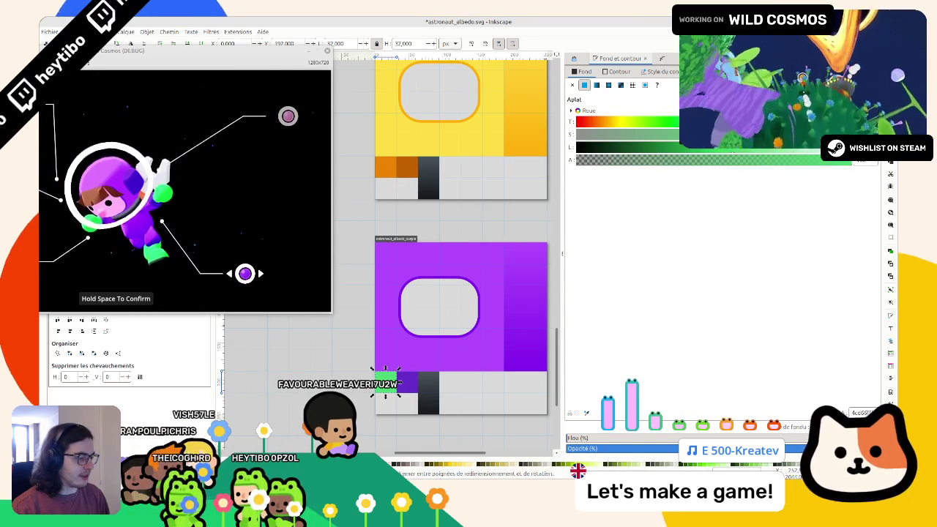
pyautogui.scroll(-5, 418, 292)
pyautogui.click(387, 272)
pyautogui.scroll(-3, 388, 271)
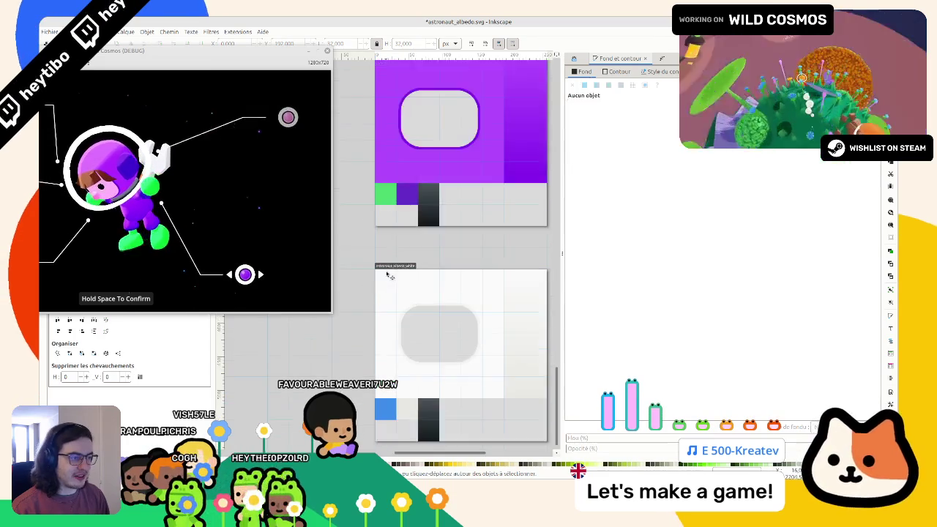
pyautogui.hotkey('ctrl', 's')
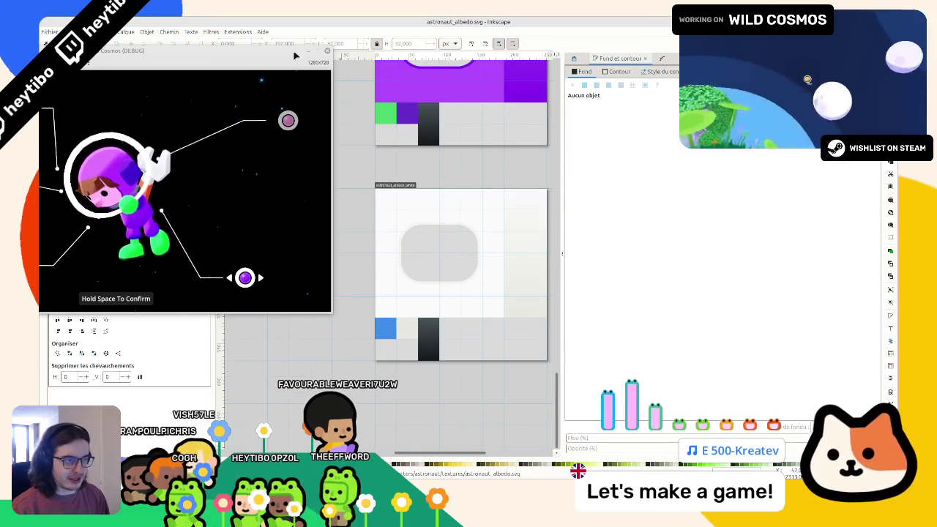
pyautogui.click(314, 43)
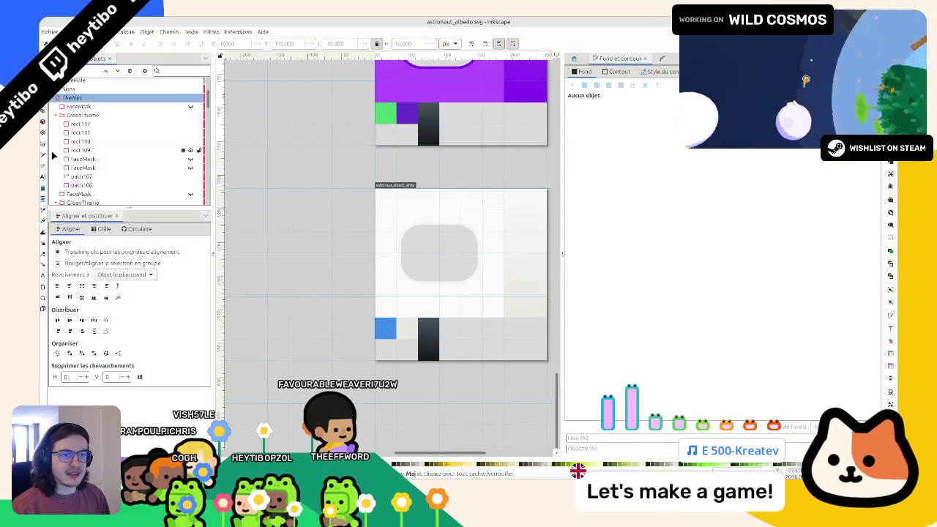
# Step: Batch-export all albedo pages as PNGs, then bring the Godot editor forward
pyautogui.click(44, 310)
pyautogui.press('s')
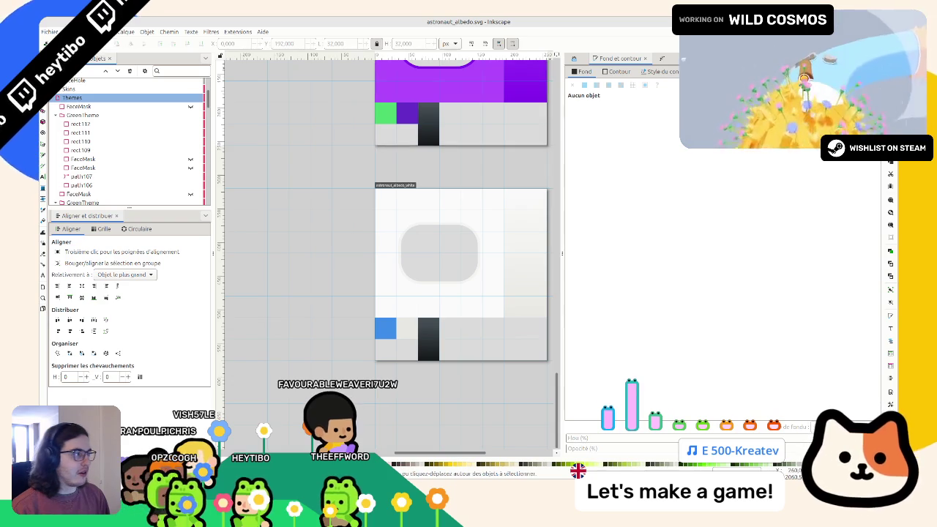
pyautogui.hotkey('ctrl', 'shift', 'e')
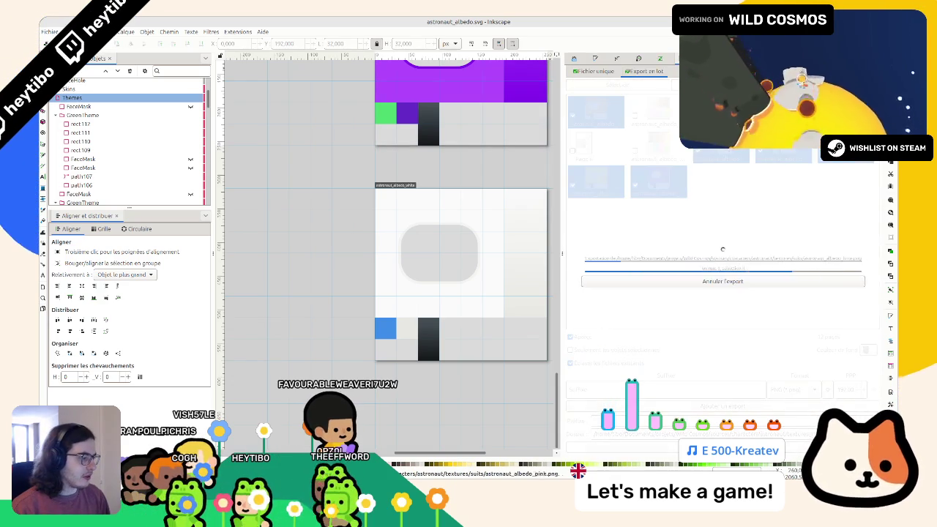
pyautogui.click(574, 475)
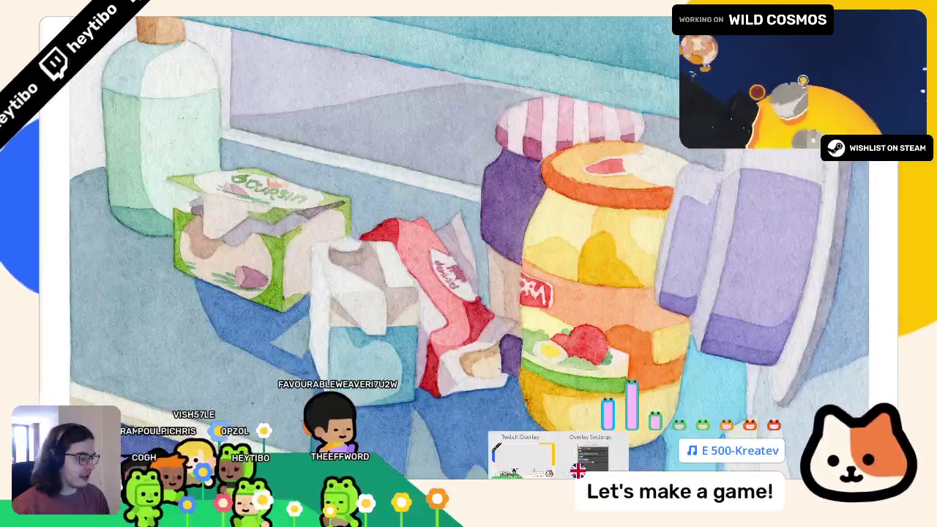
pyautogui.click(539, 476)
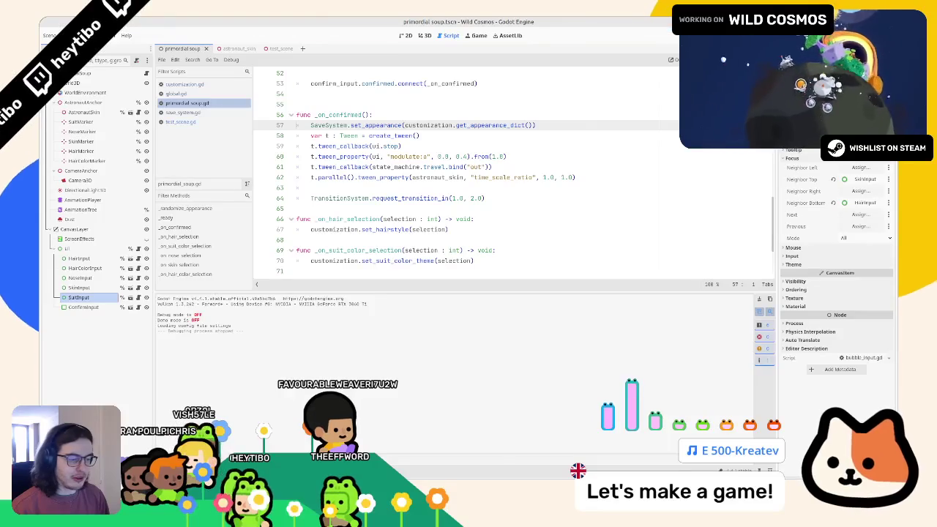
# Step: Open the astronaut's materials/textures folder in the FileSystem dock, then run the project
pyautogui.hotkey('alt', 'f')
pyautogui.scroll(5, 201, 363)
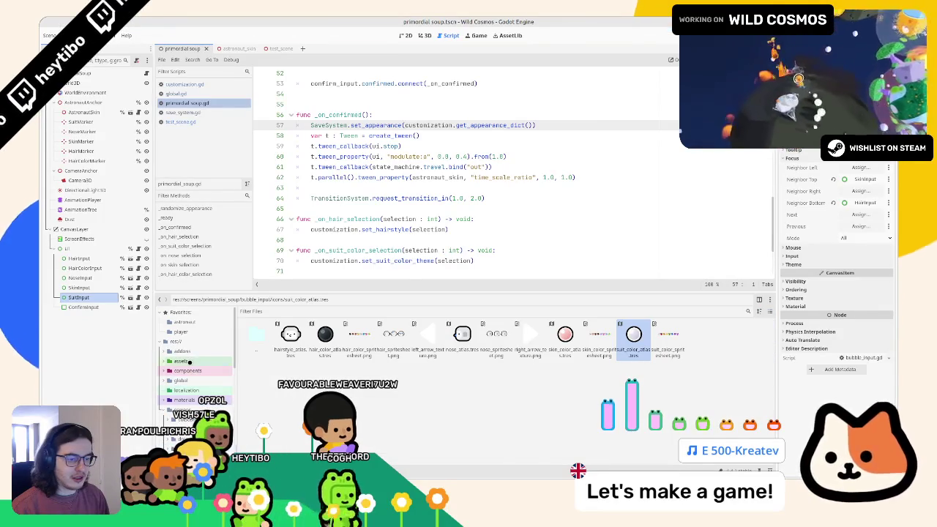
pyautogui.click(192, 322)
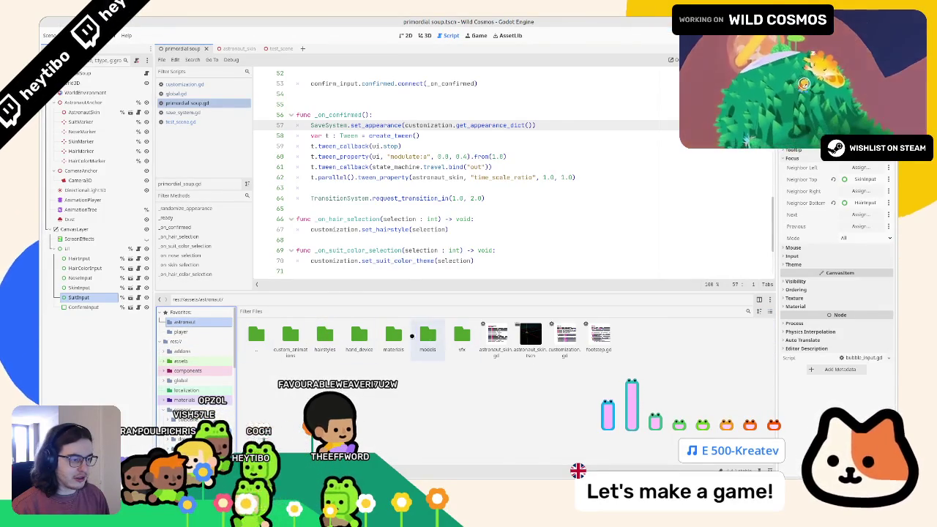
pyautogui.doubleClick(393, 334)
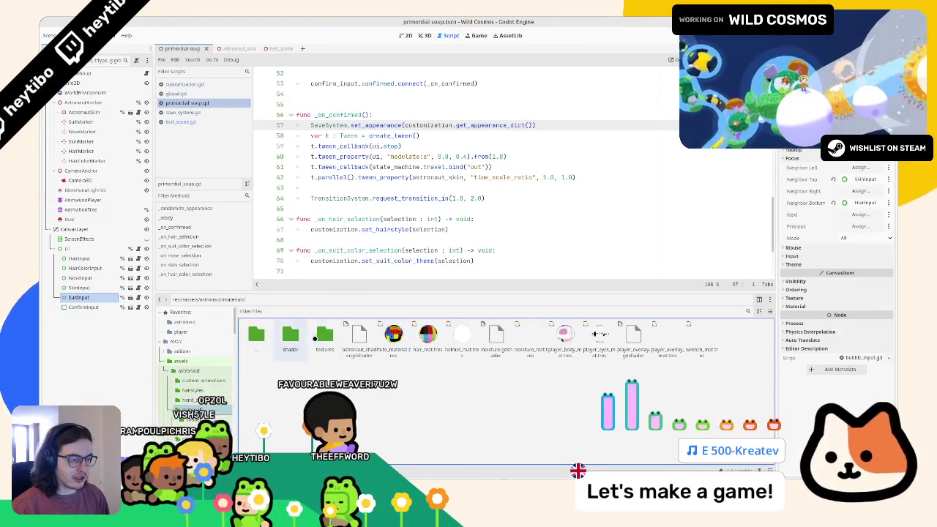
pyautogui.doubleClick(325, 334)
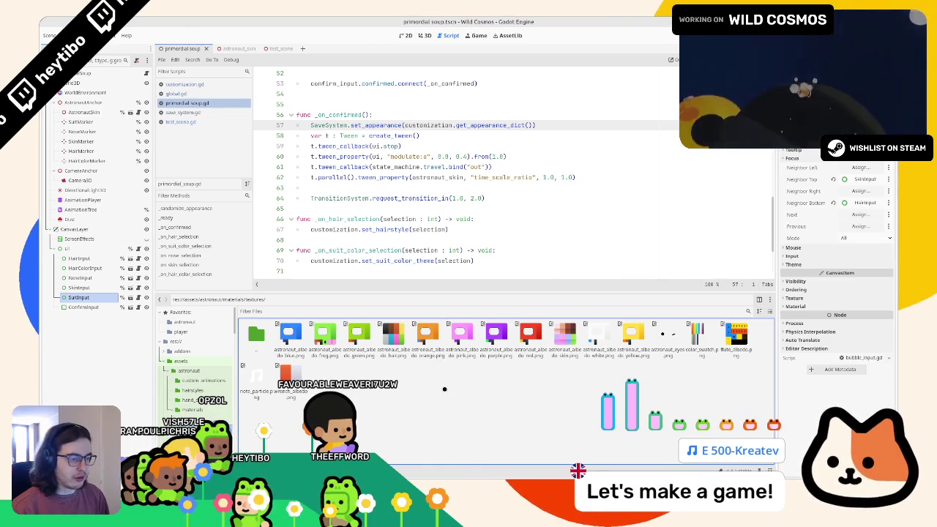
pyautogui.press('F5')
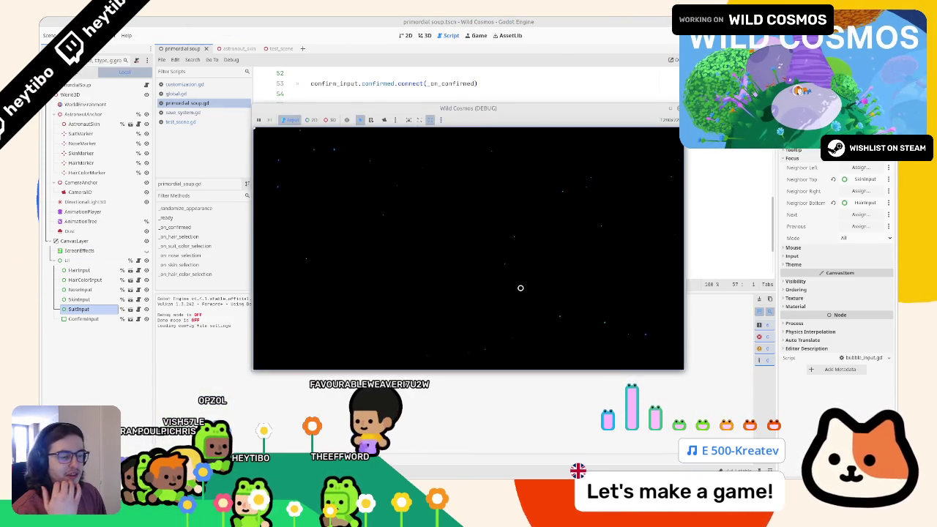
# Step: Maximize the game window and cycle the astronaut's suit to the next colour
pyautogui.click(669, 108)
pyautogui.press('Right')
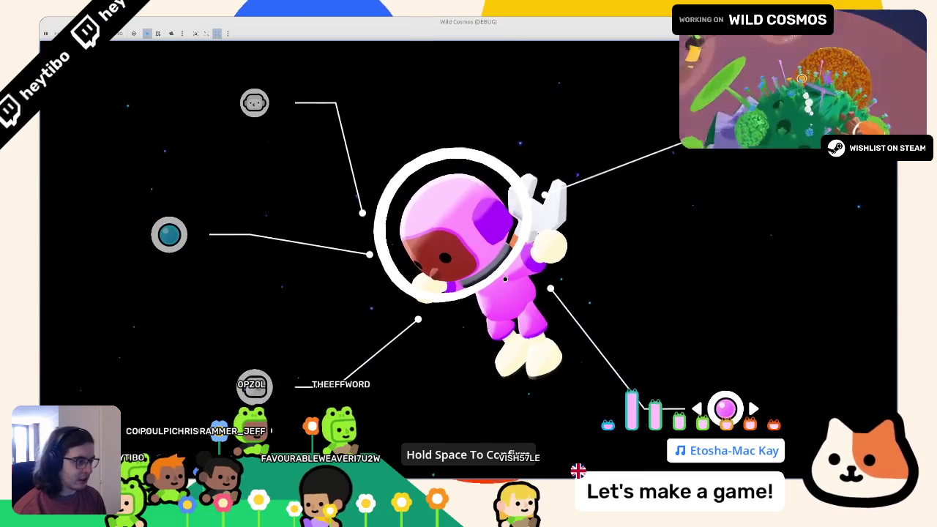
# Step: Switch the astronaut's suit to another colour
pyautogui.press('Right')
pyautogui.press('Right')
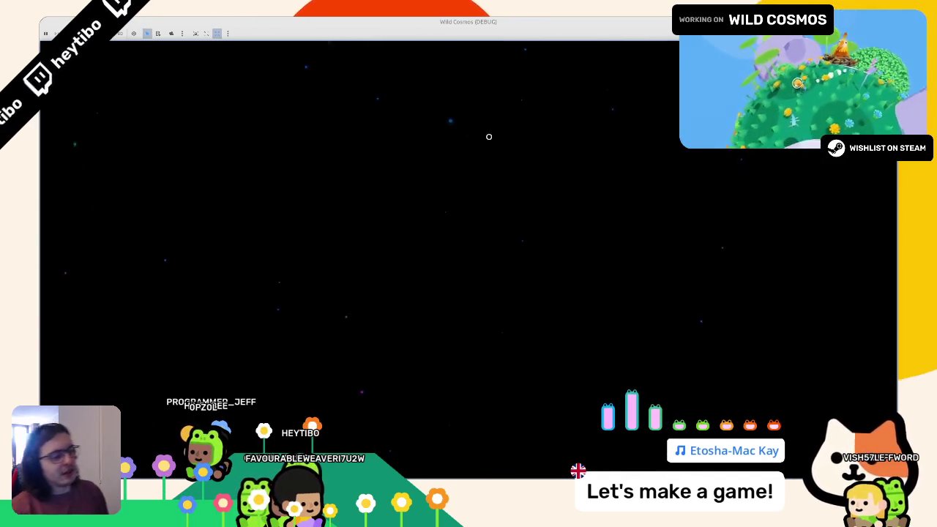
# Step: Stop the game and play the test_scene
pyautogui.hotkey('alt', 'F4')
pyautogui.click(268, 52)
pyautogui.press('F6')
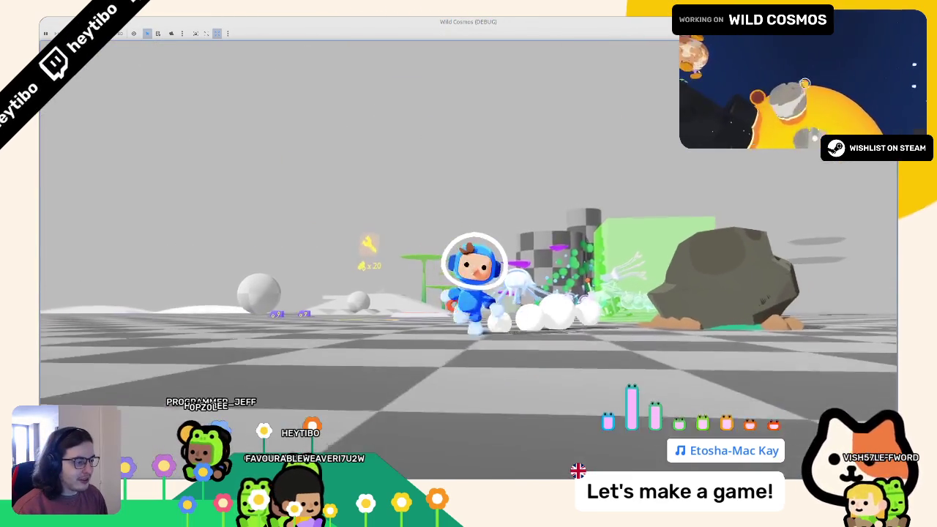
# Step: Run the astronaut over the jump pad, up the mossy pillar and tower, onto mushroom platforms
pyautogui.press('w')
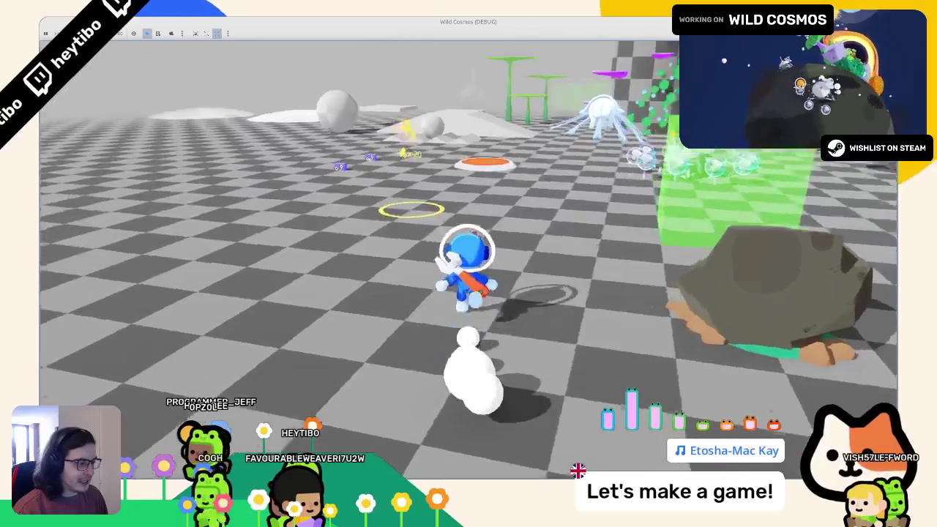
pyautogui.press('w')
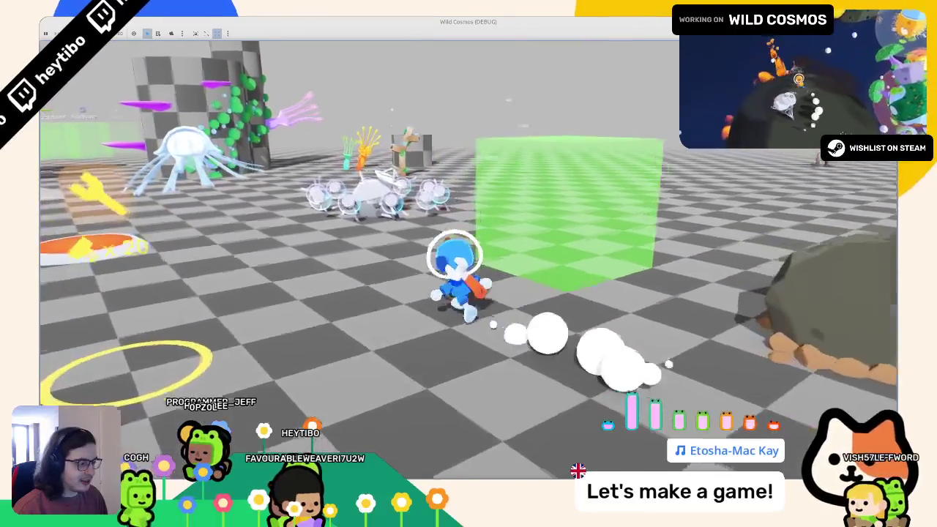
pyautogui.press('w')
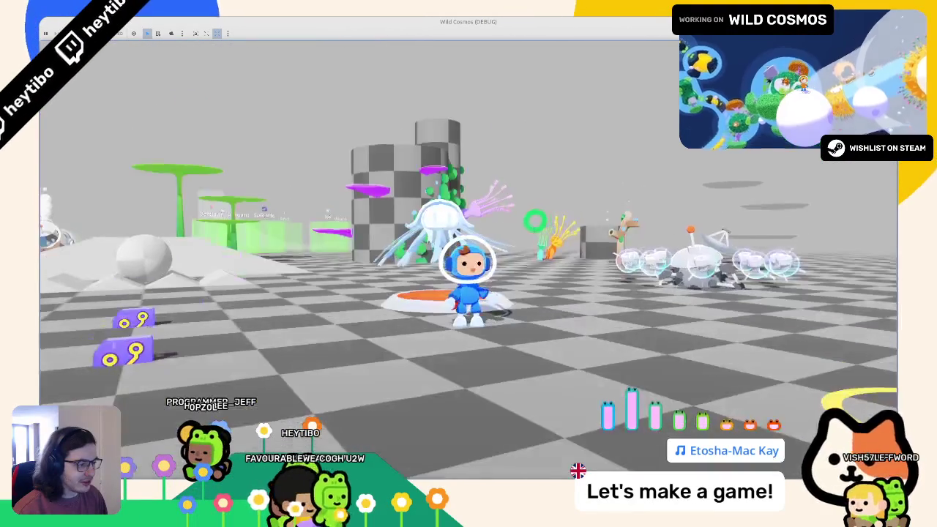
pyautogui.press('space')
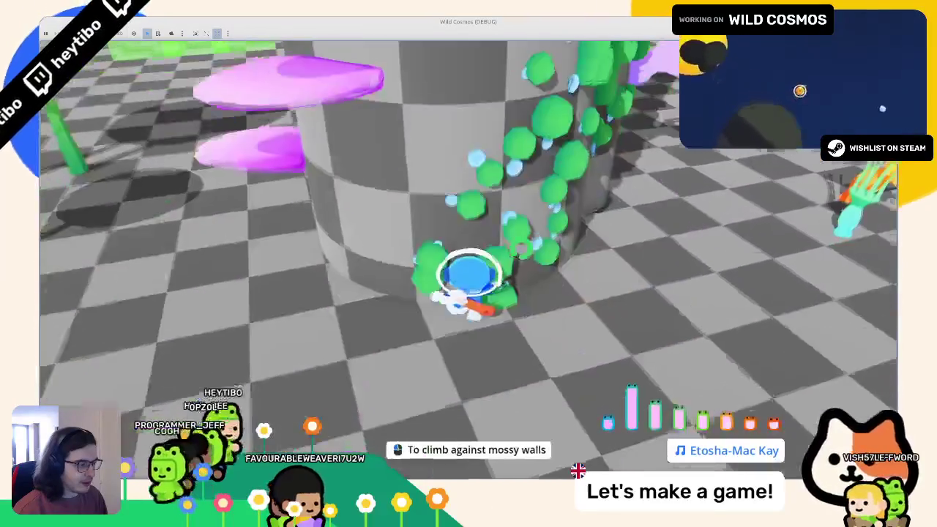
pyautogui.press('w')
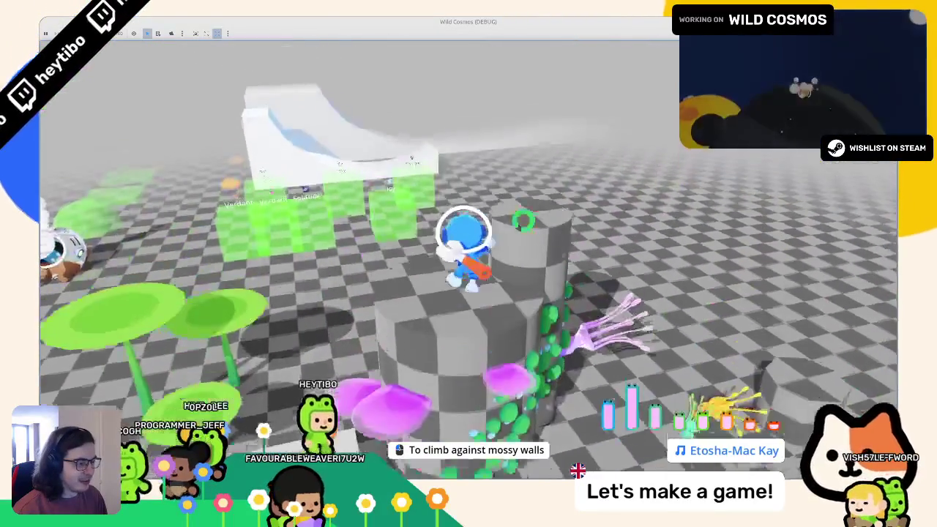
pyautogui.press('s')
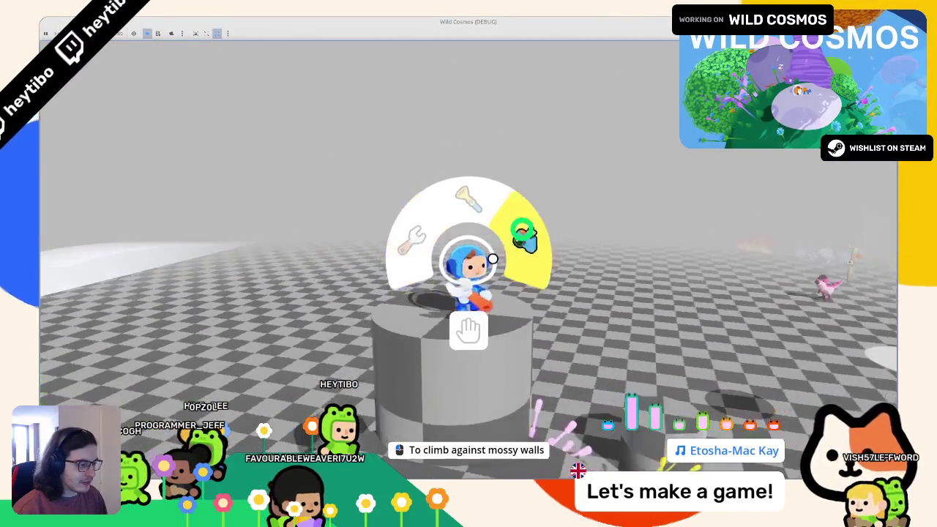
pyautogui.press('space')
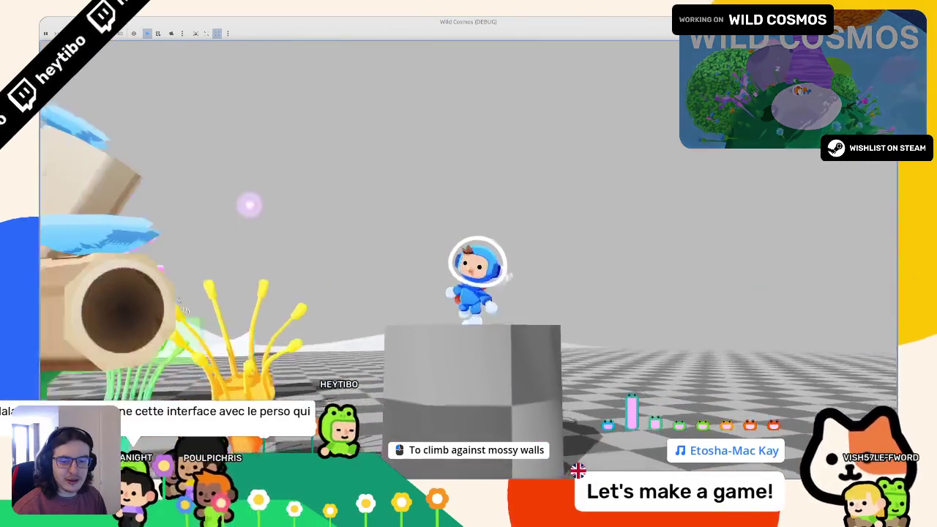
pyautogui.press('w')
pyautogui.press('w')
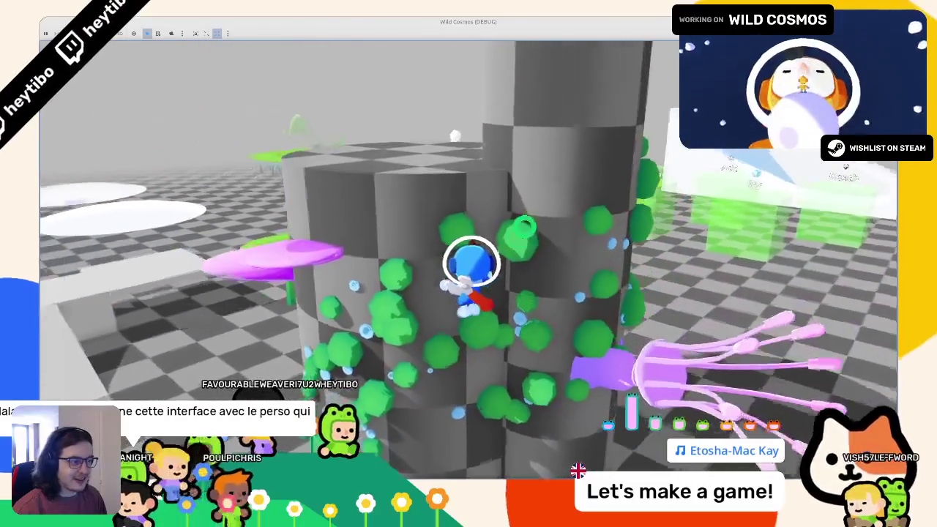
pyautogui.press('w')
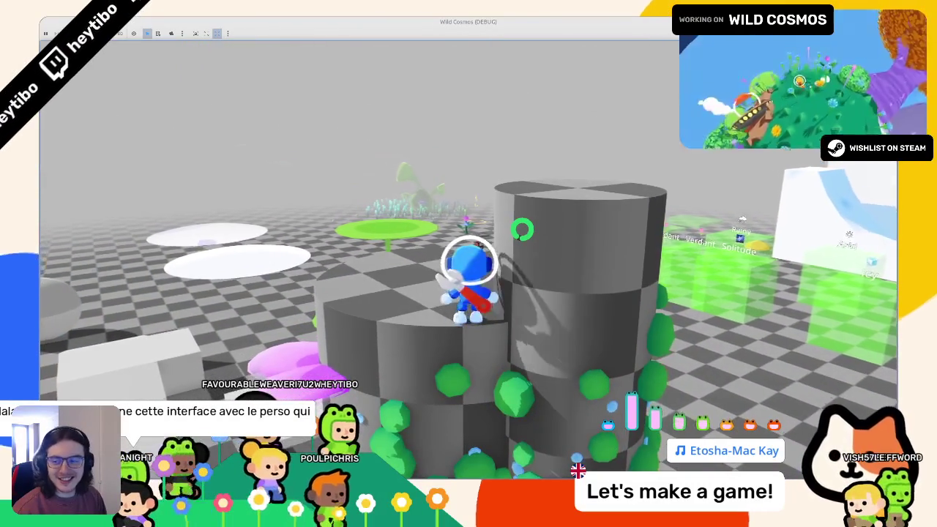
pyautogui.press('w')
pyautogui.press('w')
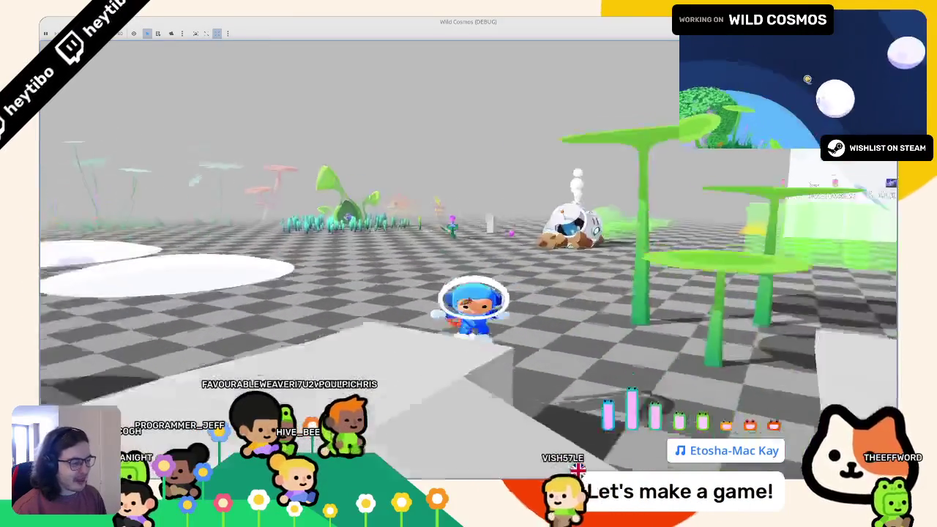
# Step: Quit the test, rerun the primordial soup customisation scene, and move to the suit colour choice
pyautogui.press('F8')
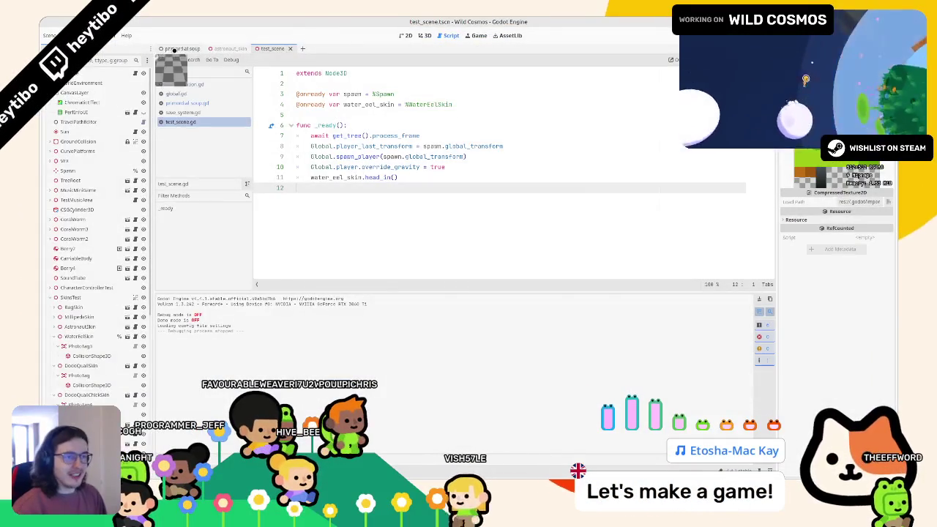
pyautogui.click(175, 49)
pyautogui.press('F6')
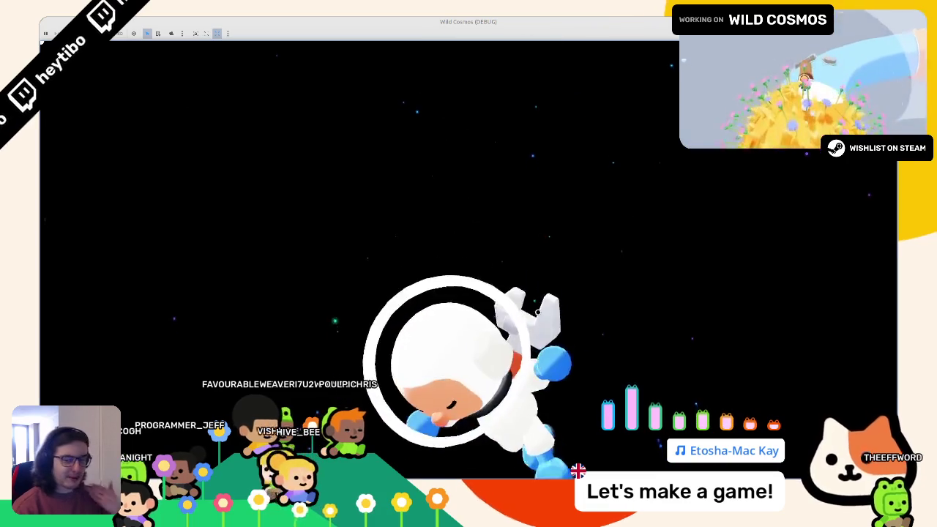
pyautogui.press('Up')
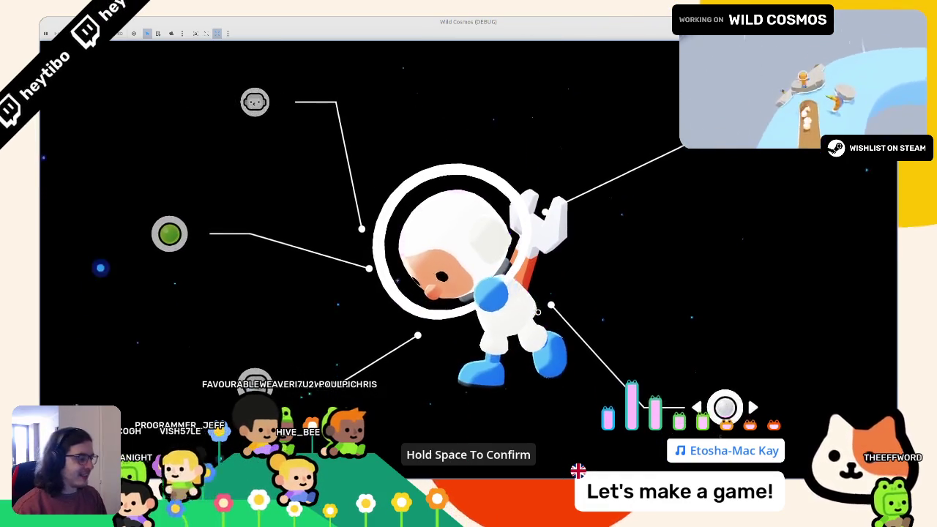
# Step: Choose the pink suit, then shrink the game window and move it left over Inkscape
pyautogui.press('Right')
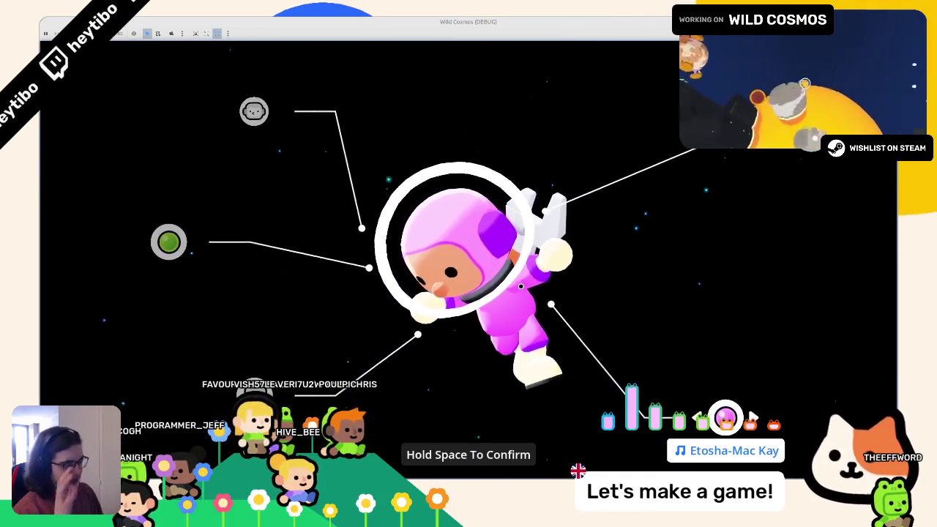
pyautogui.moveTo(264, 22)
pyautogui.mouseDown()
pyautogui.moveTo(265, 45)
pyautogui.moveTo(174, 39)
pyautogui.mouseUp()
pyautogui.rightClick(246, 51)
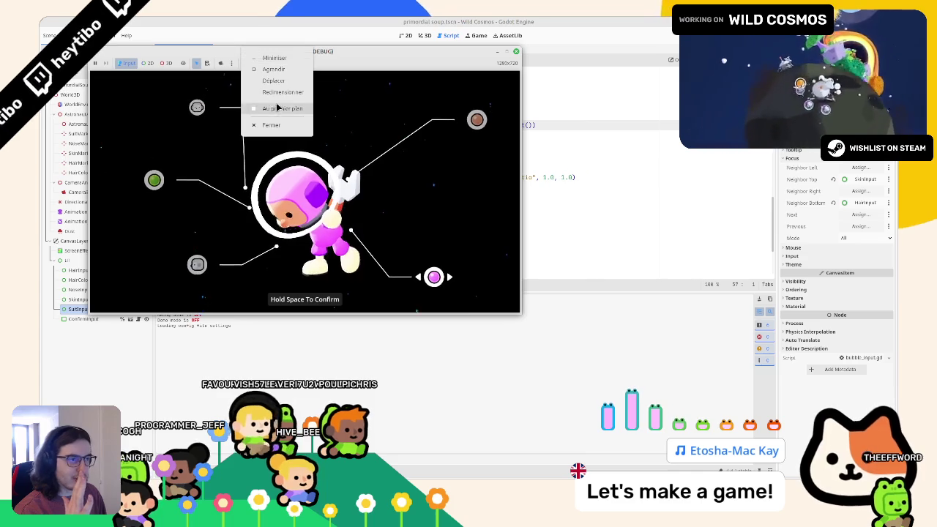
pyautogui.press('Escape')
pyautogui.hotkey('alt', 'Tab')
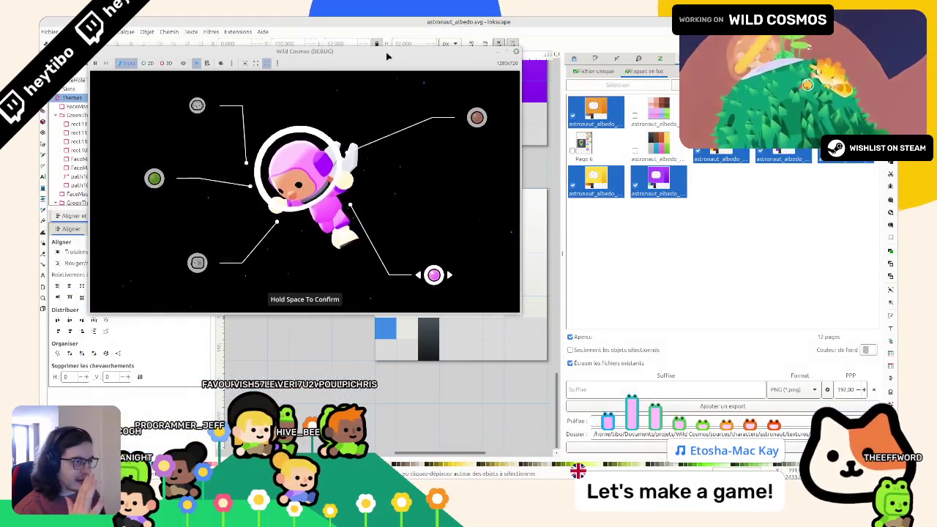
pyautogui.moveTo(304, 51); pyautogui.dragTo(104, 55)
# Step: Recolour the small purple square on the pink page with the pink page colour
pyautogui.scroll(5, 479, 290)
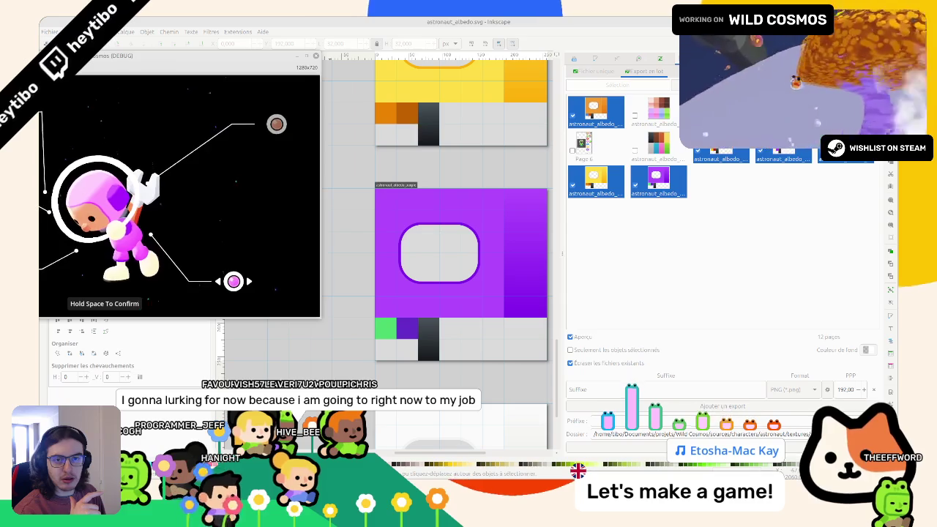
pyautogui.scroll(2, 381, 253)
pyautogui.scroll(-8, 381, 253)
pyautogui.scroll(5, 383, 252)
pyautogui.click(407, 301)
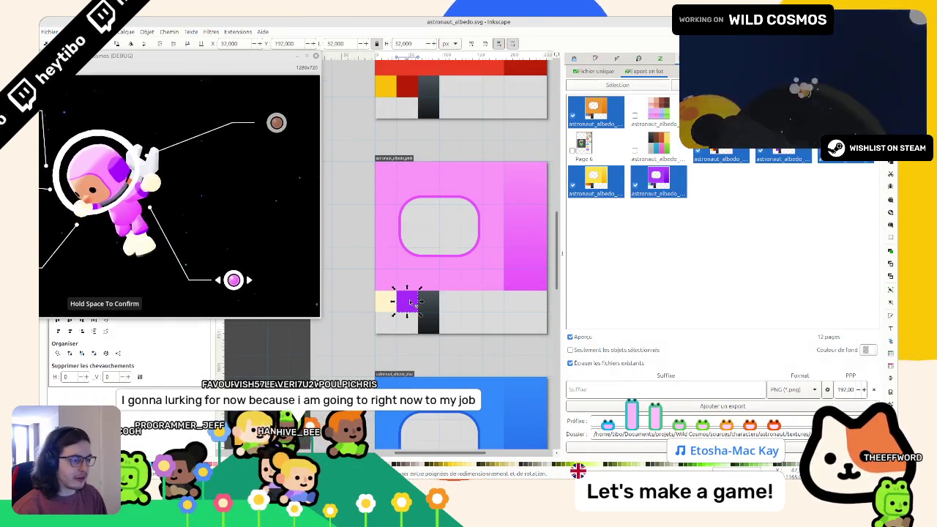
pyautogui.click(596, 59)
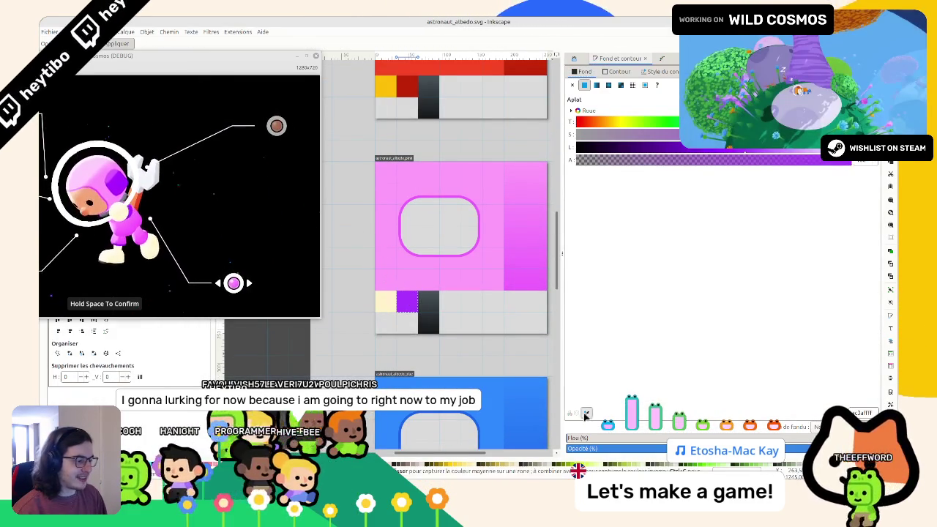
pyautogui.click(493, 286)
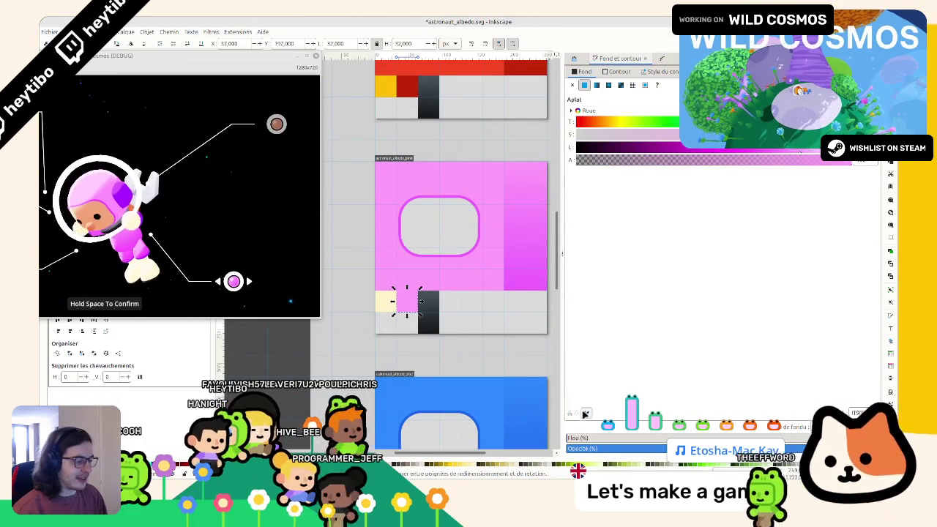
pyautogui.scroll(3, 491, 241)
pyautogui.scroll(-3, 443, 267)
pyautogui.scroll(-1, 446, 275)
pyautogui.scroll(3, 414, 330)
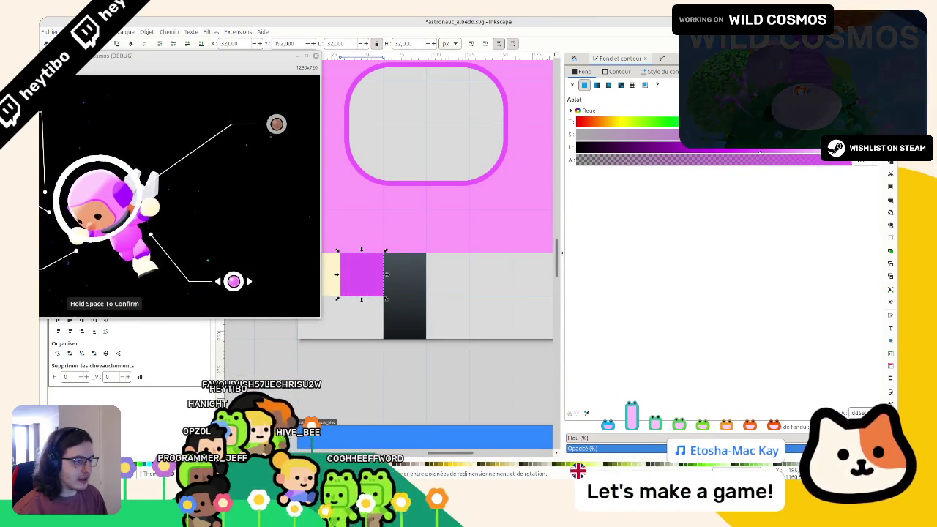
# Step: Deselect the swatch and select the whole pink suit texture group
pyautogui.click(476, 309)
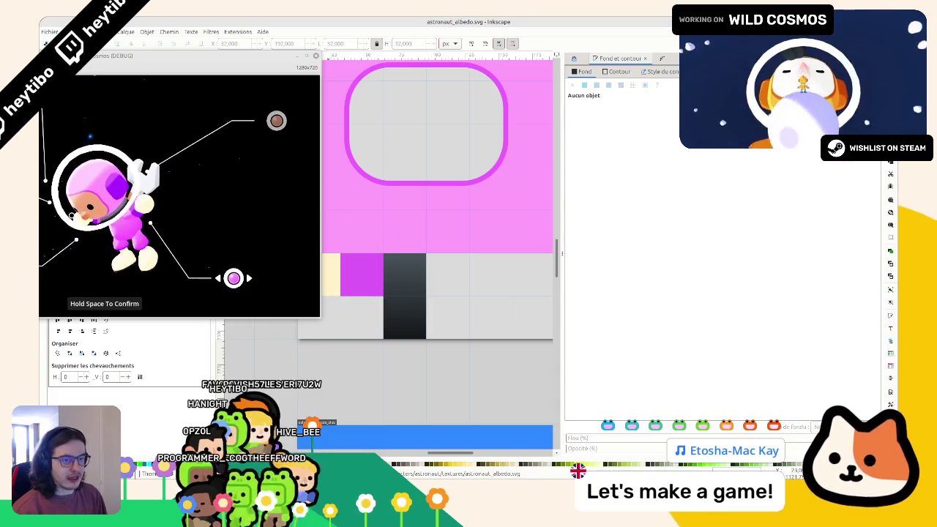
pyautogui.hscroll(-1, 408, 295)
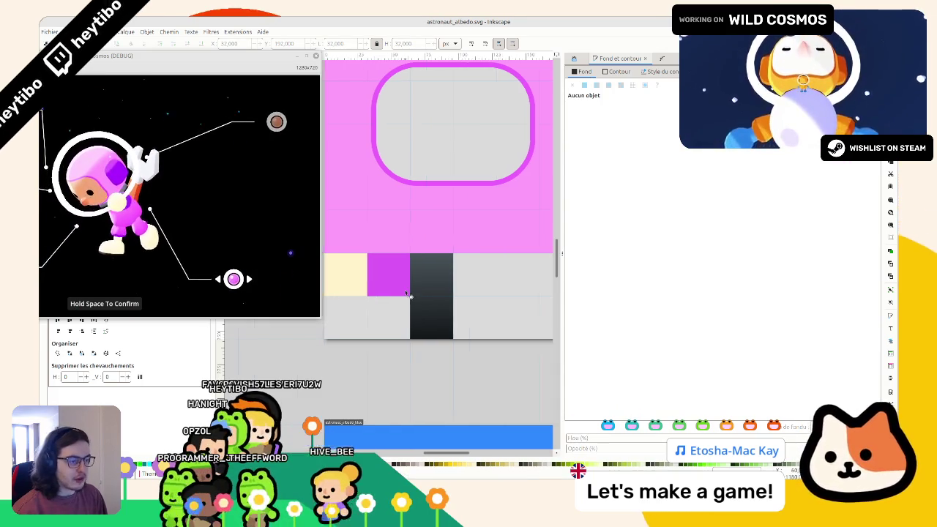
pyautogui.click(352, 273)
pyautogui.scroll(-3, 458, 263)
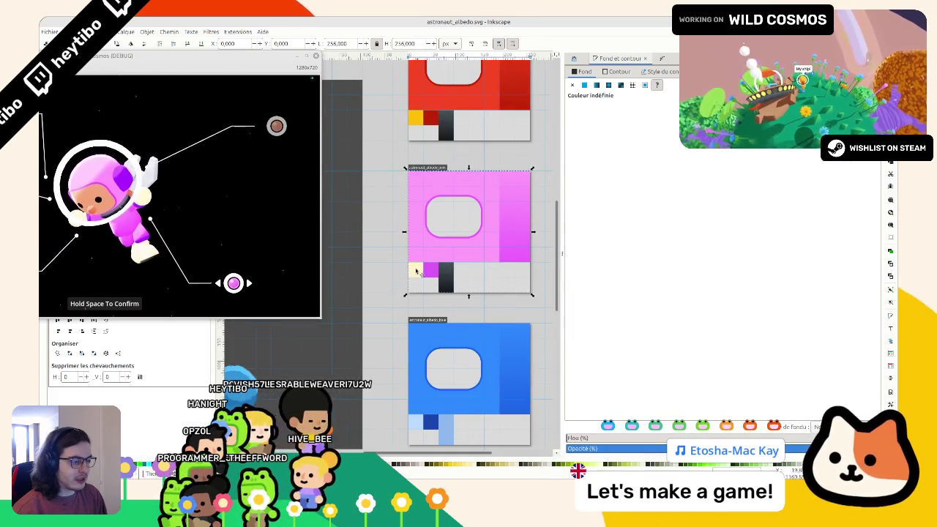
# Step: Select the dark gradient swatch on the pink sheet and set both its gradient stops to cream
pyautogui.keyDown('ctrl'); pyautogui.click(419, 273); pyautogui.keyUp('ctrl')
pyautogui.scroll(3, 417, 273)
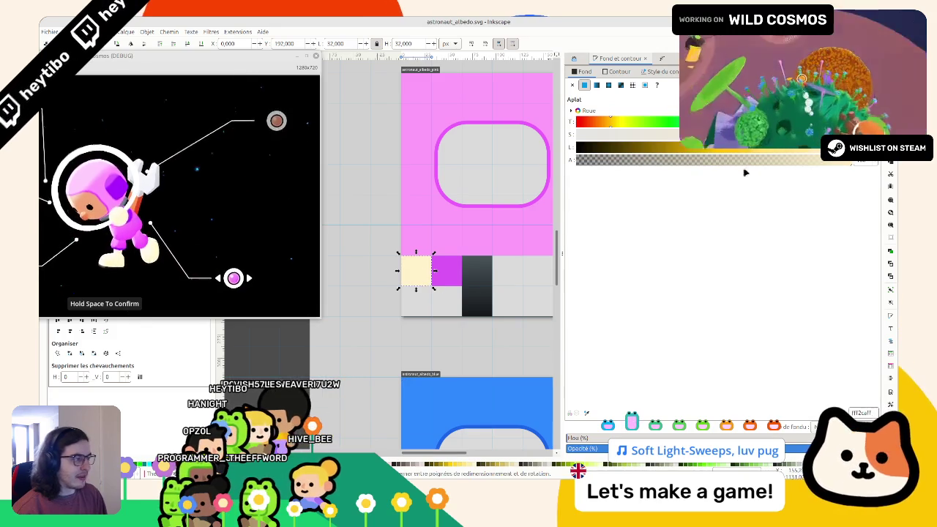
pyautogui.keyDown('ctrl'); pyautogui.click(476, 285); pyautogui.keyUp('ctrl')
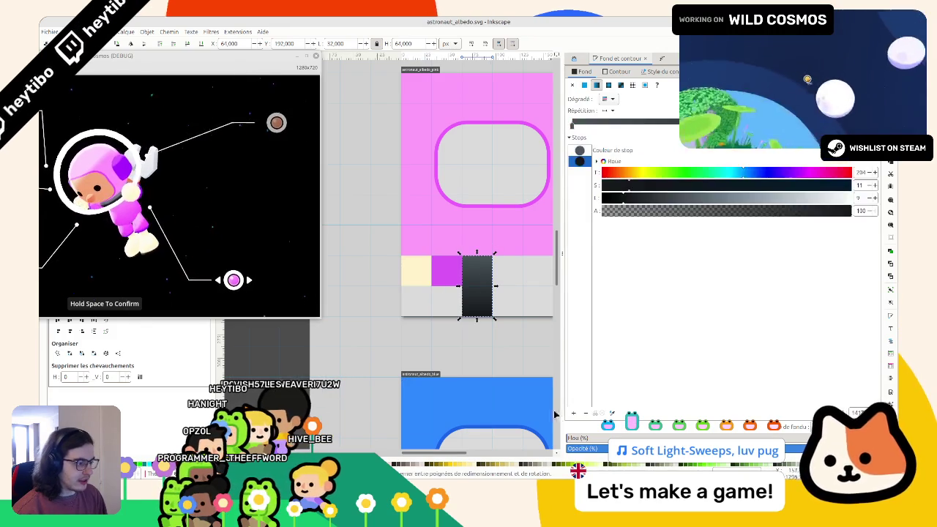
pyautogui.click(419, 273)
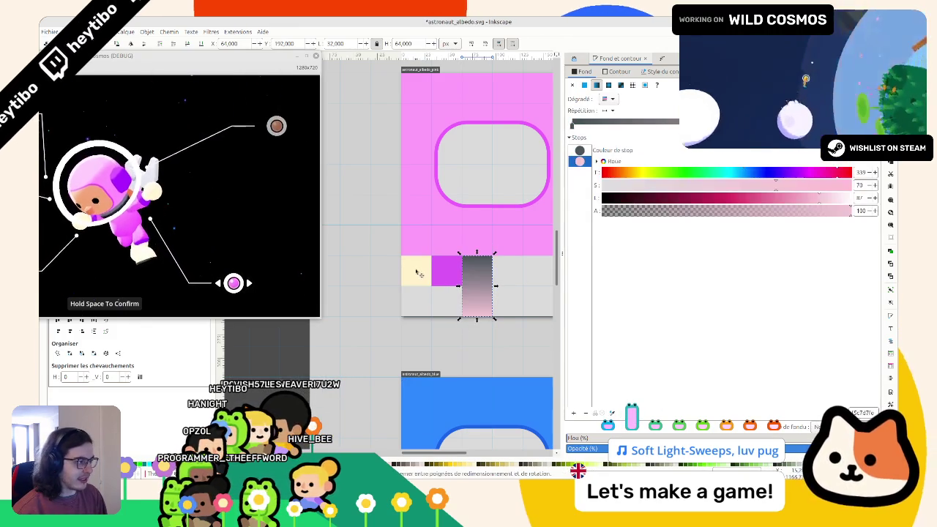
pyautogui.click(579, 150)
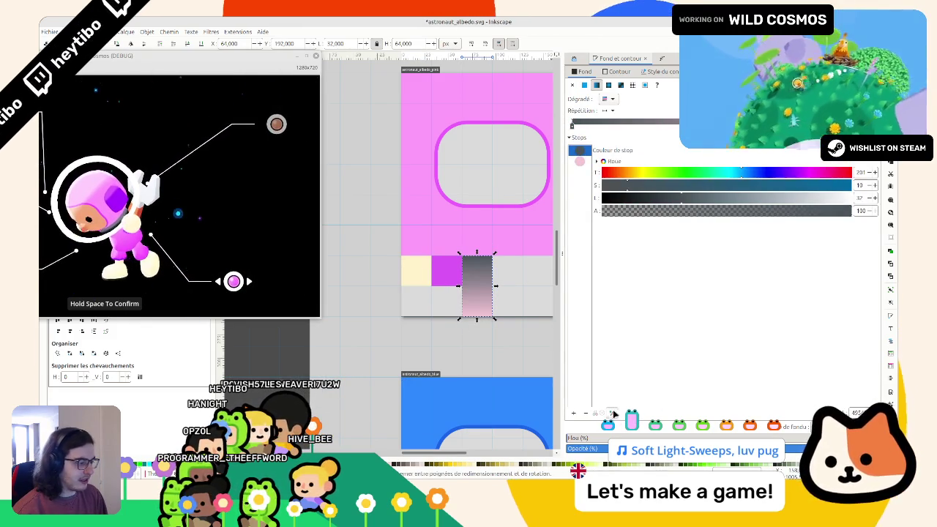
pyautogui.click(579, 161)
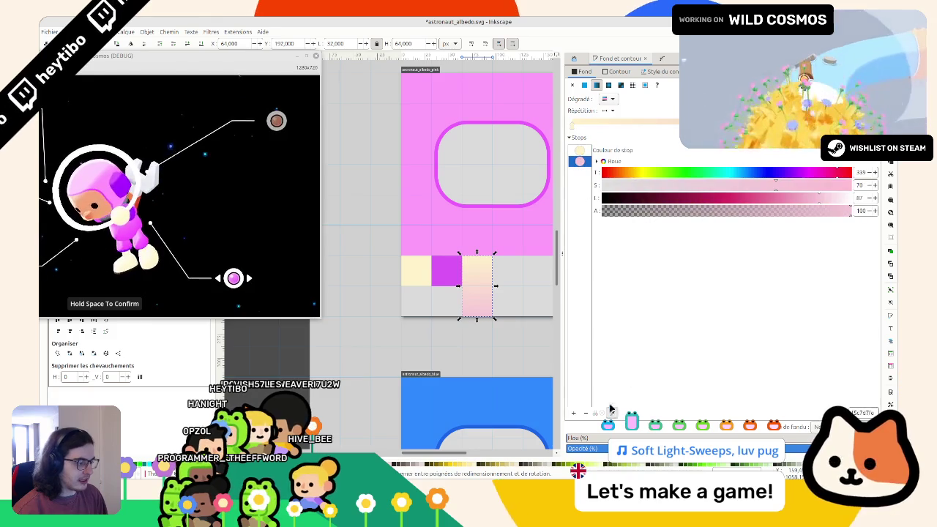
pyautogui.click(419, 273)
pyautogui.click(580, 150)
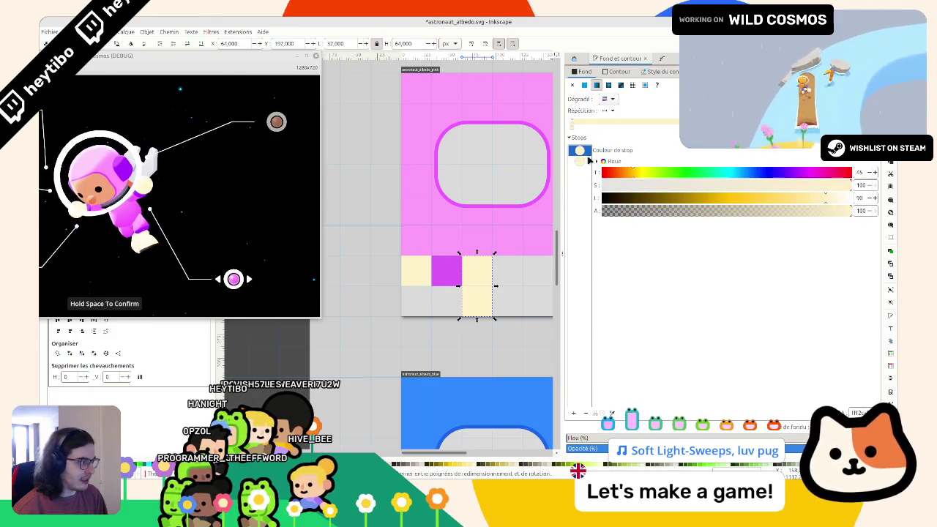
# Step: Fine-tune the cream stop colour by slightly reducing its saturation and adjusting lightness
pyautogui.click(824, 192)
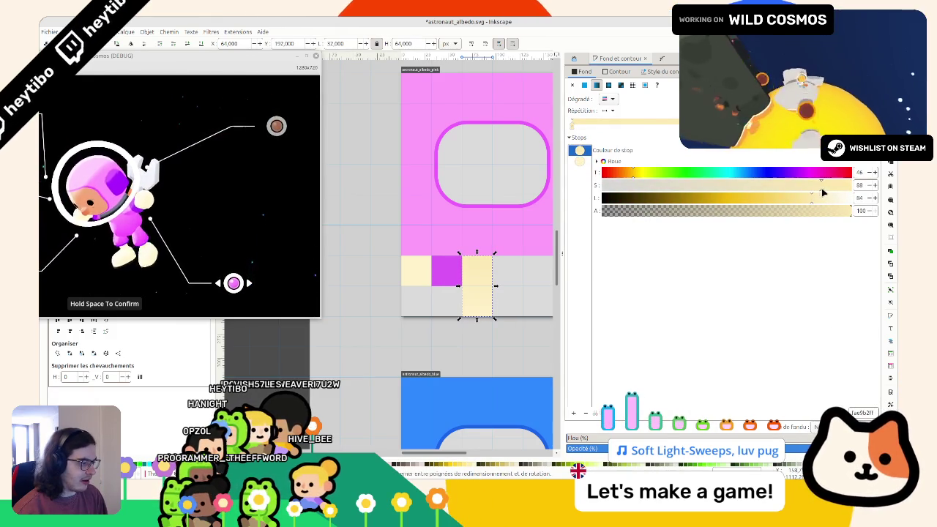
pyautogui.click(805, 185)
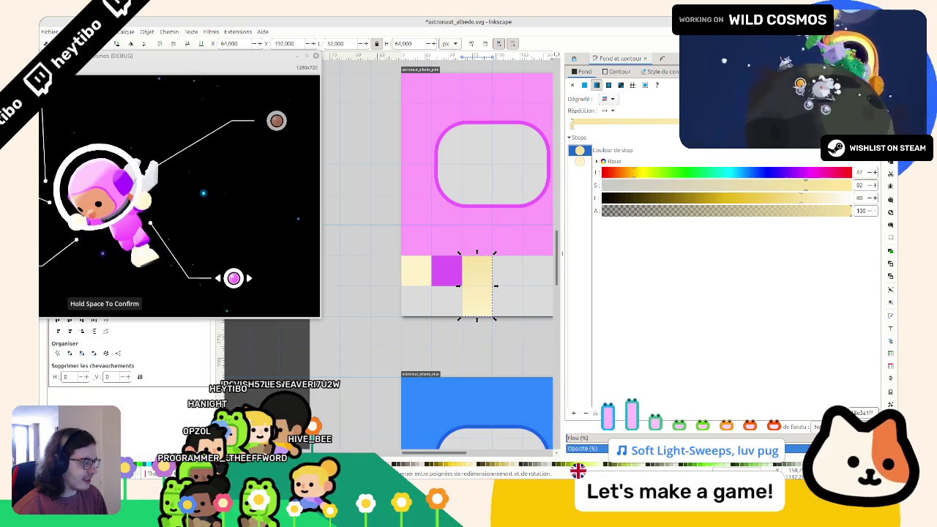
pyautogui.click(580, 161)
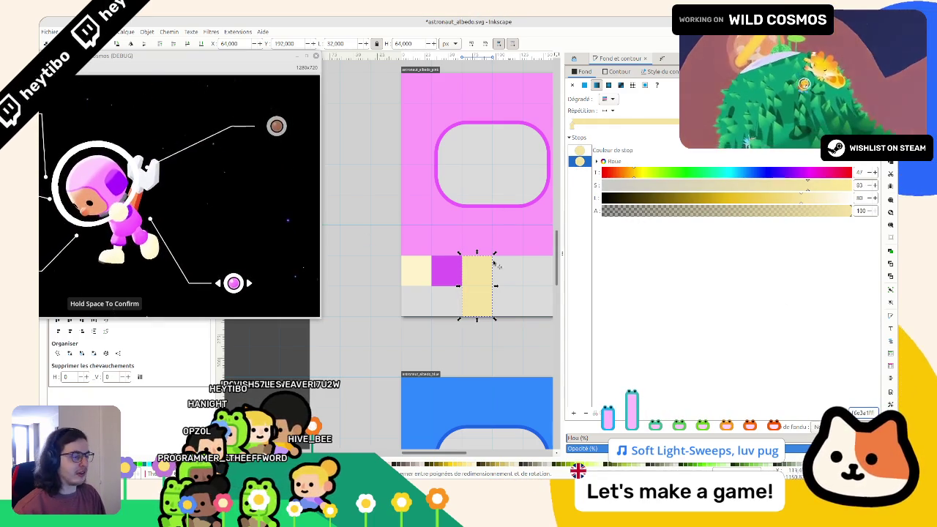
pyautogui.click(455, 310)
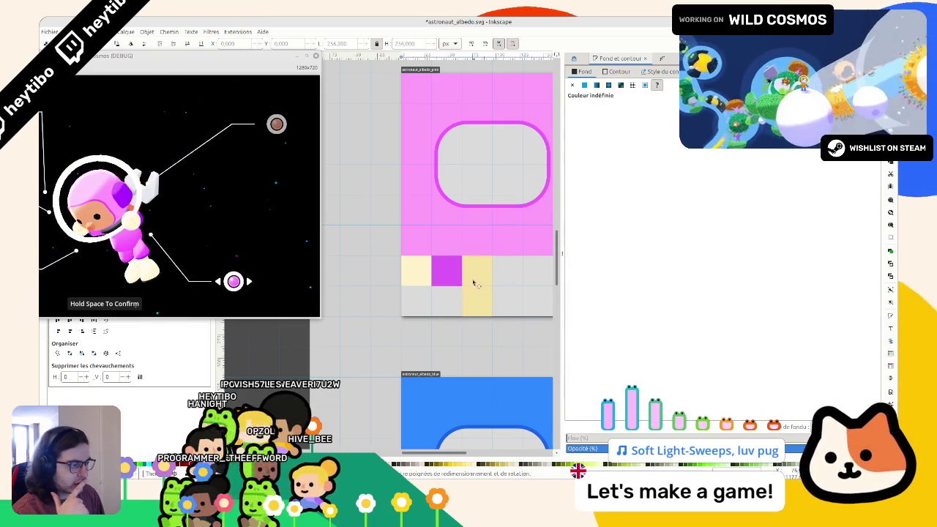
# Step: Raise the Lightness of the cream swatch's top gradient stop
pyautogui.keyDown('ctrl'); pyautogui.click(473, 276); pyautogui.keyUp('ctrl')
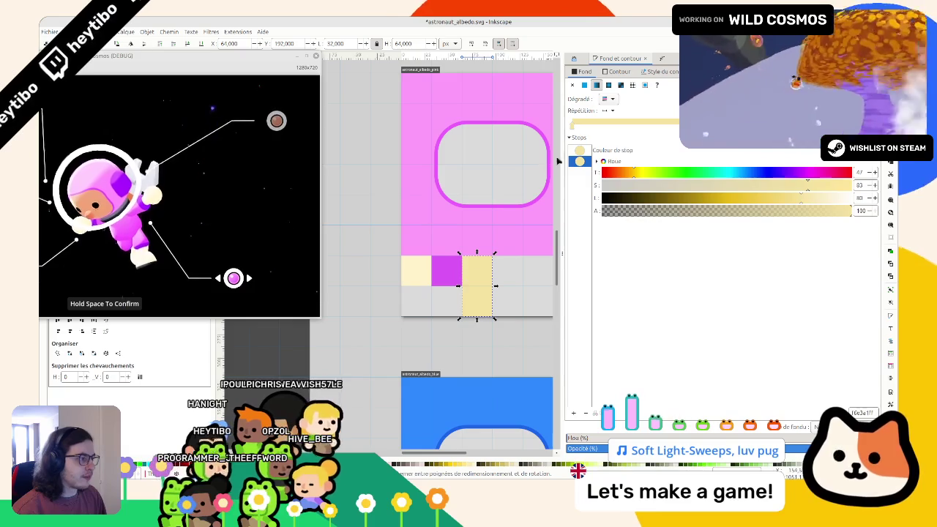
pyautogui.click(582, 152)
pyautogui.scroll(-8, 458, 233)
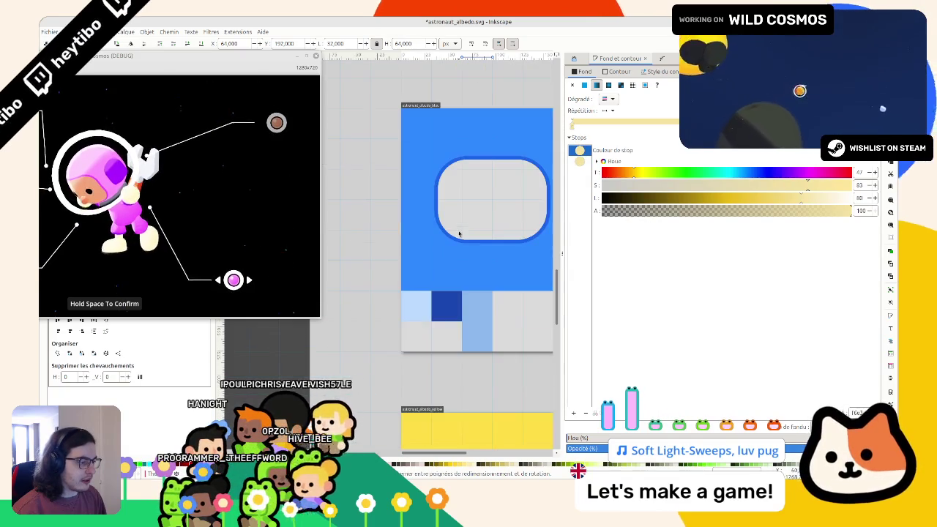
pyautogui.scroll(-5, 457, 233)
pyautogui.scroll(6, 433, 193)
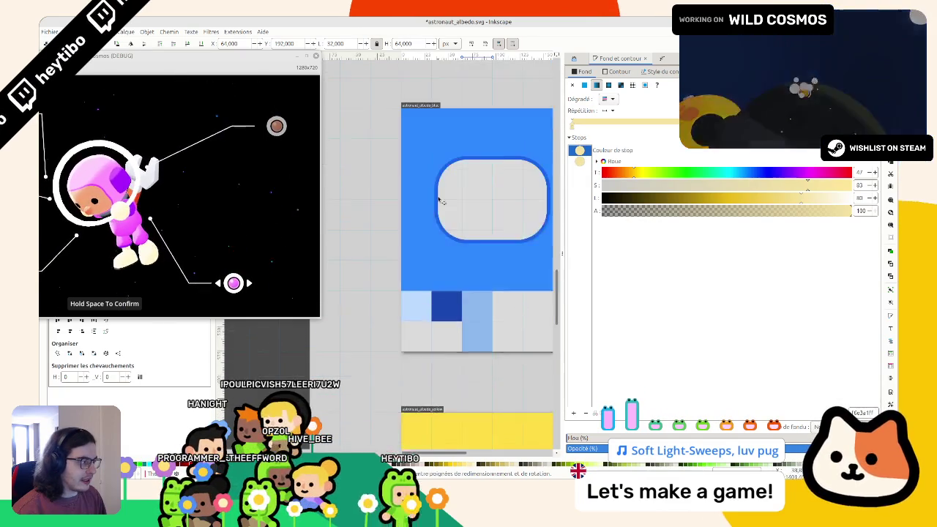
pyautogui.click(821, 197)
pyautogui.scroll(3, 395, 203)
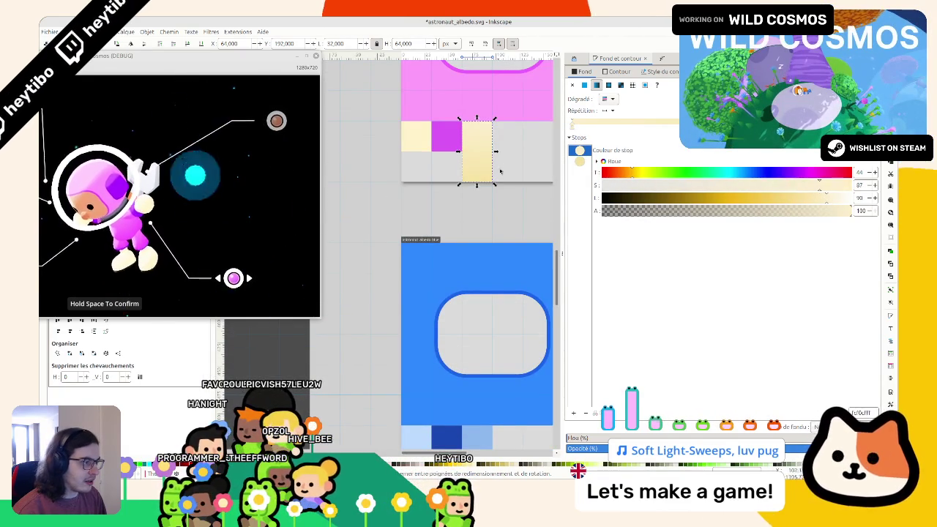
pyautogui.press('Down')
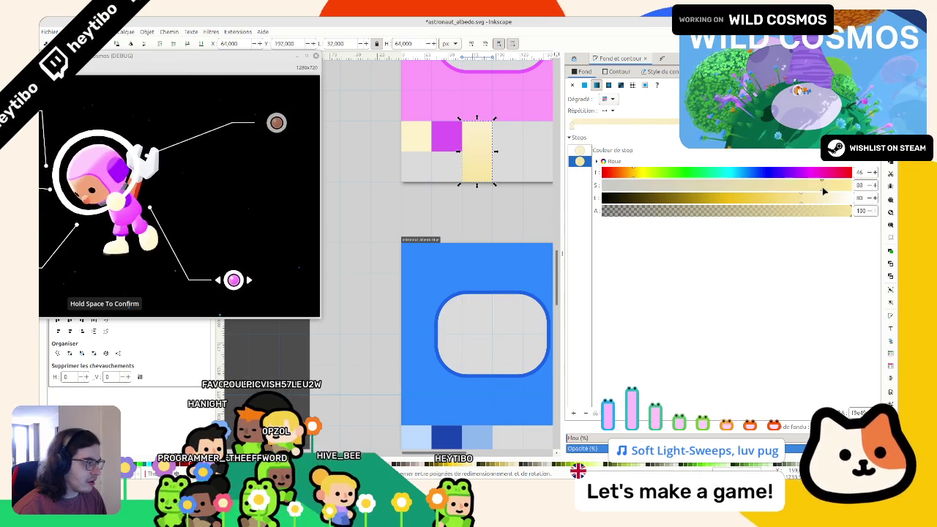
# Step: Clear the selection and scroll through the albedo sheets to review the lighter cream tile
pyautogui.scroll(3, 479, 265)
pyautogui.click(480, 266)
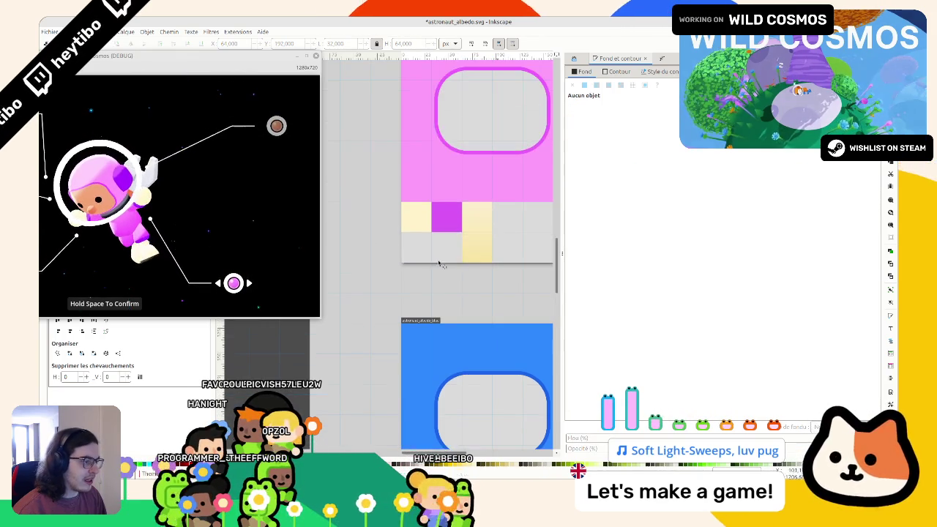
pyautogui.scroll(-4, 480, 265)
pyautogui.scroll(-2, 448, 174)
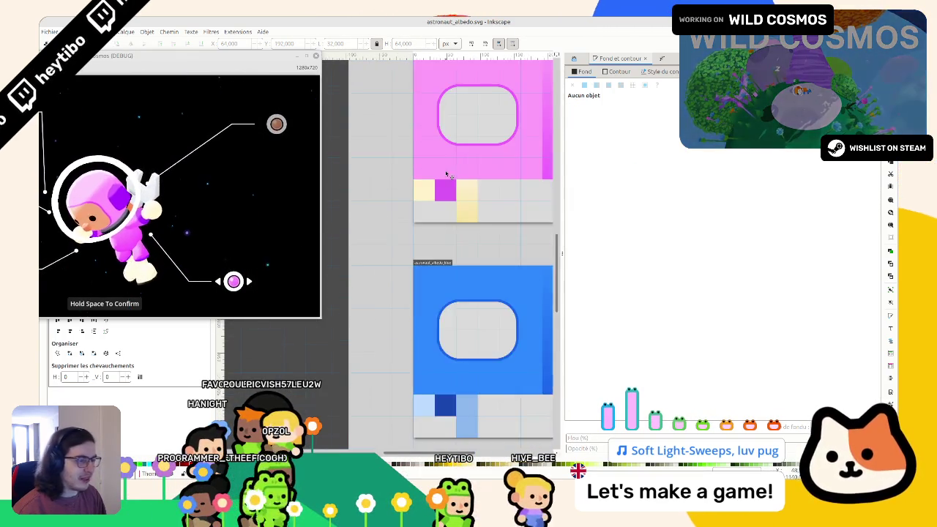
pyautogui.scroll(-1, 448, 175)
pyautogui.scroll(2, 448, 174)
pyautogui.scroll(-3, 448, 174)
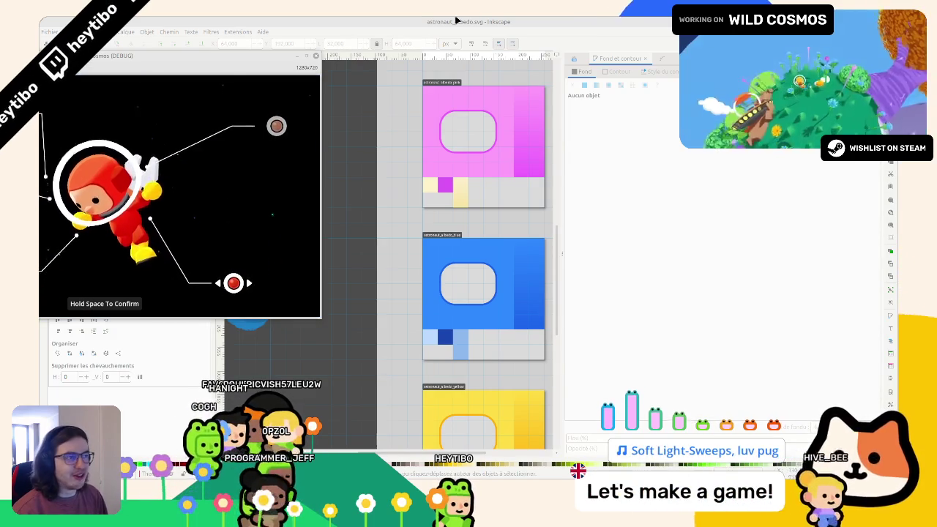
pyautogui.scroll(3, 465, 247)
pyautogui.scroll(2, 410, 225)
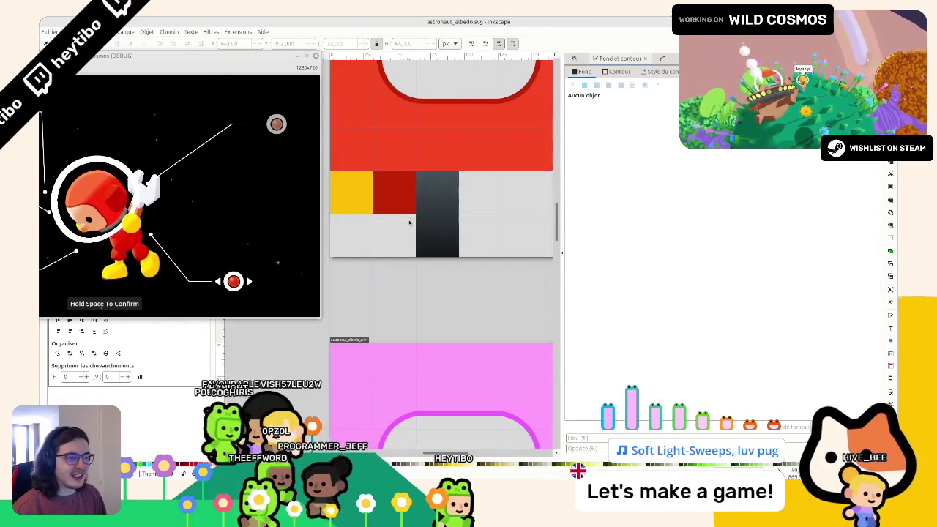
# Step: Recolour both gradient stops of the red sheet's dark grey swatch to yellow
pyautogui.click(437, 213)
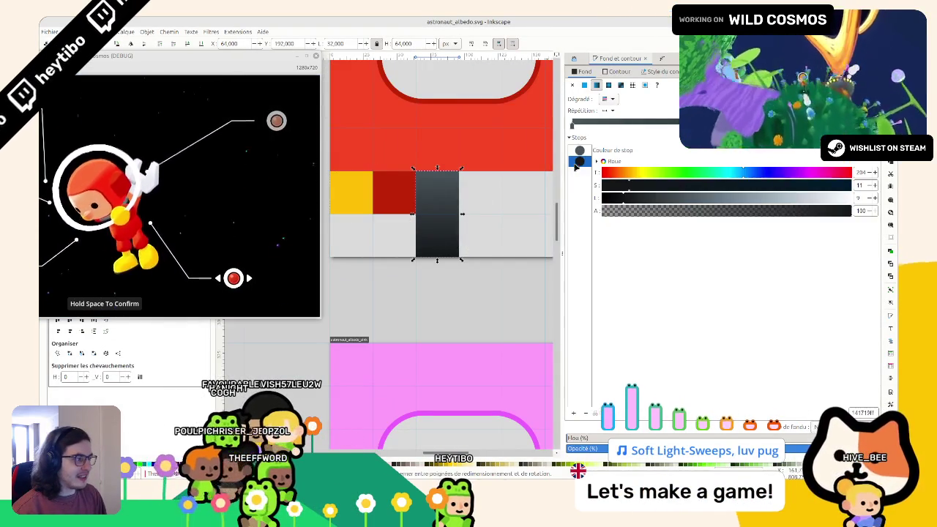
pyautogui.moveTo(735, 172)
pyautogui.mouseDown()
pyautogui.moveTo(633, 172)
pyautogui.moveTo(852, 185)
pyautogui.mouseUp()
pyautogui.moveTo(681, 198); pyautogui.dragTo(730, 198)
pyautogui.click(579, 161)
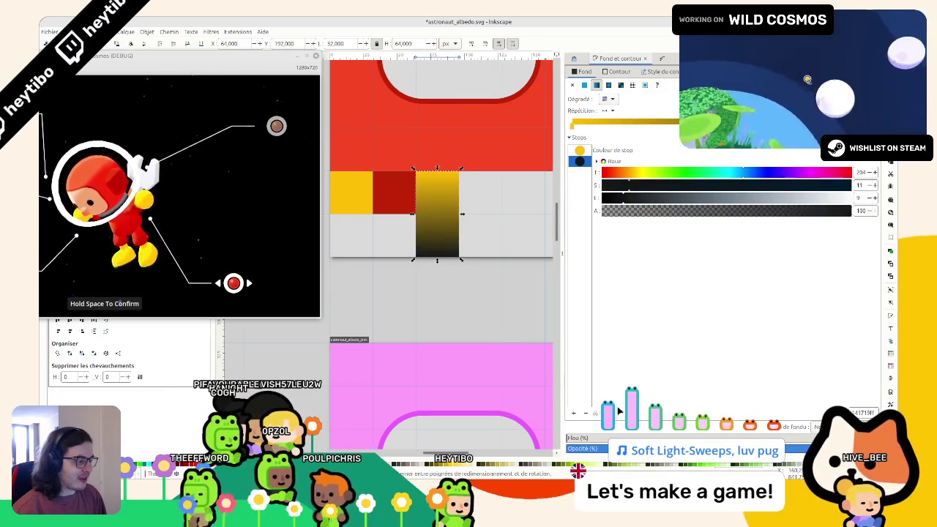
pyautogui.click(432, 183)
pyautogui.press('s')
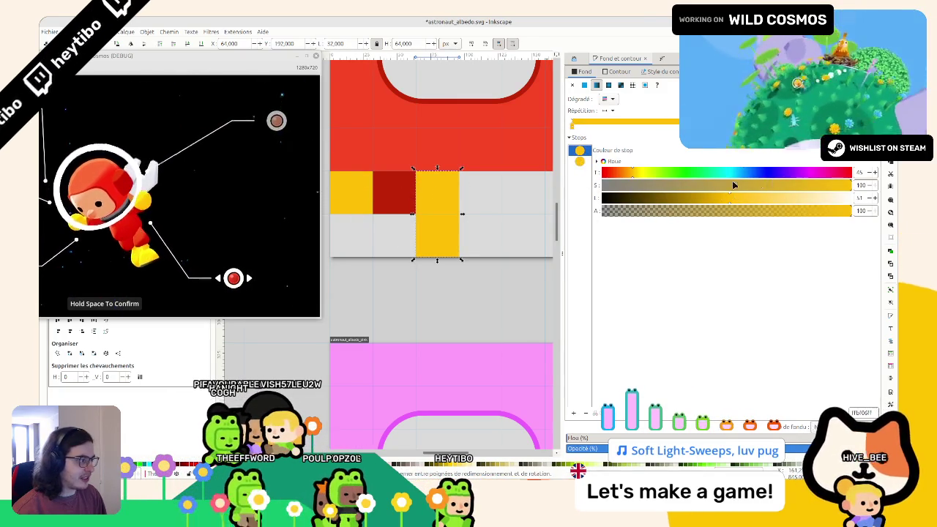
pyautogui.hotkey('ctrl', 'z')
pyautogui.hotkey('ctrl', 'z')
pyautogui.hotkey('ctrl', 'shift', 'z')
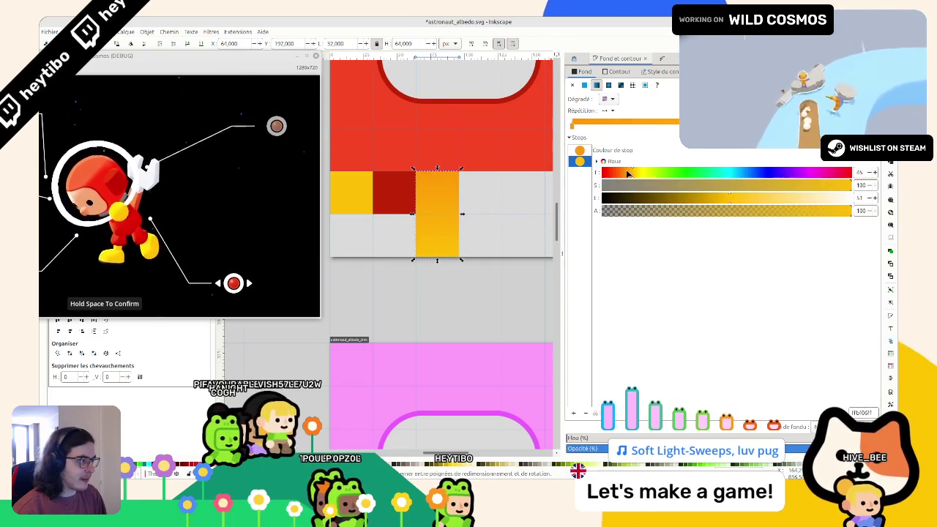
# Step: Shift the tile's stops toward orange, nudging the hue from 41 to 37, then deselect
pyautogui.click(627, 173)
pyautogui.moveTo(729, 196); pyautogui.dragTo(708, 199)
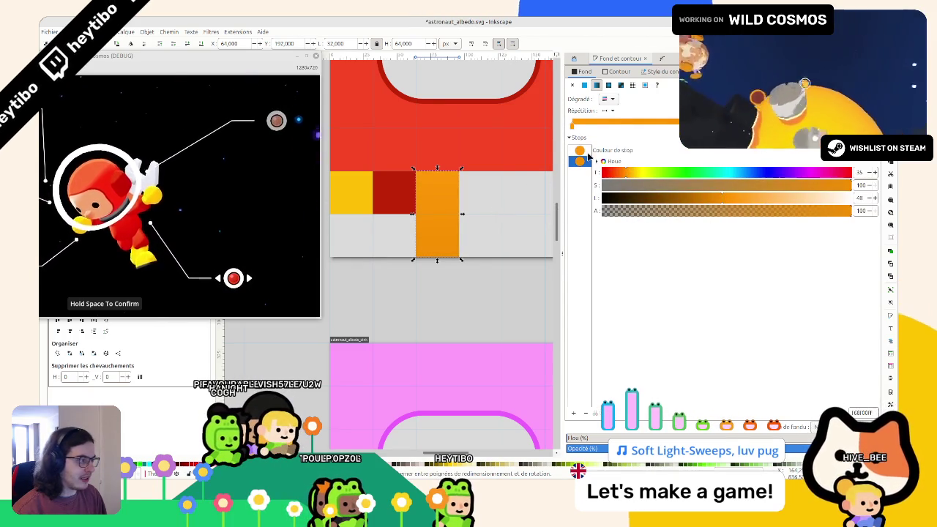
pyautogui.click(584, 151)
pyautogui.moveTo(629, 174); pyautogui.dragTo(627, 175)
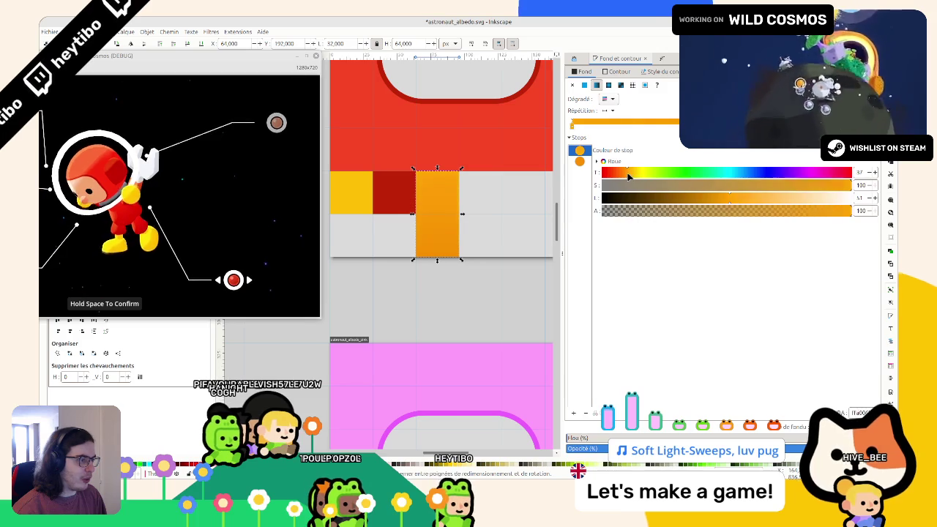
pyautogui.press('Escape')
pyautogui.scroll(-3, 528, 204)
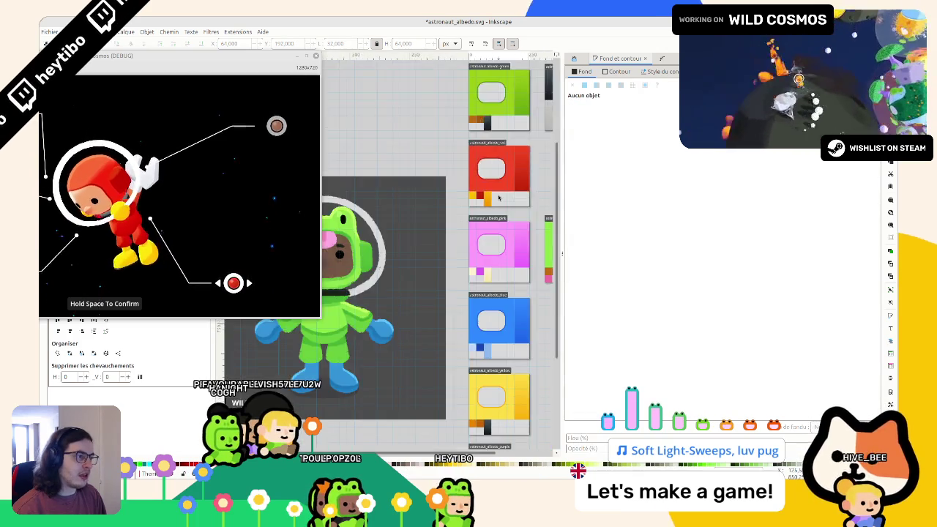
# Step: Inspect the orange and yellow tiles on the red sheet, then clear the selection
pyautogui.scroll(4, 528, 203)
pyautogui.hscroll(2, 528, 203)
pyautogui.click(529, 204)
pyautogui.scroll(-4, 529, 203)
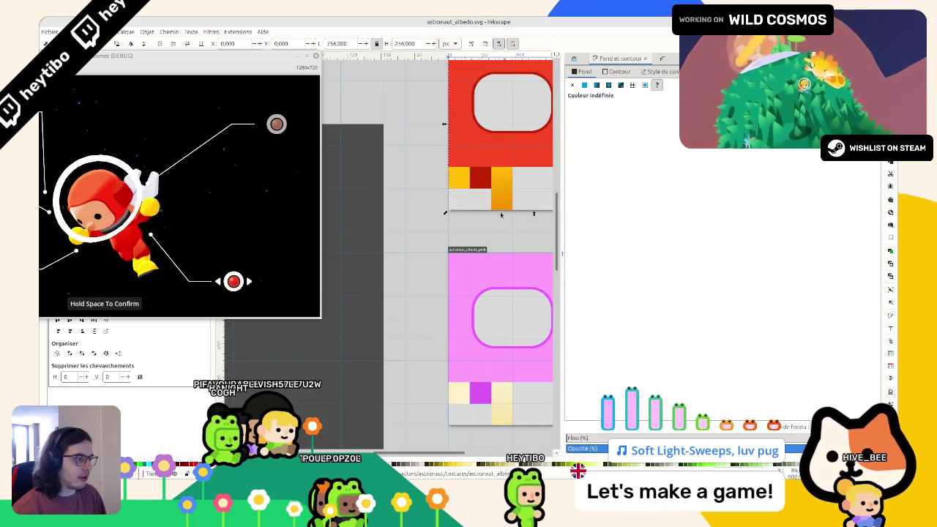
pyautogui.scroll(1, 502, 194)
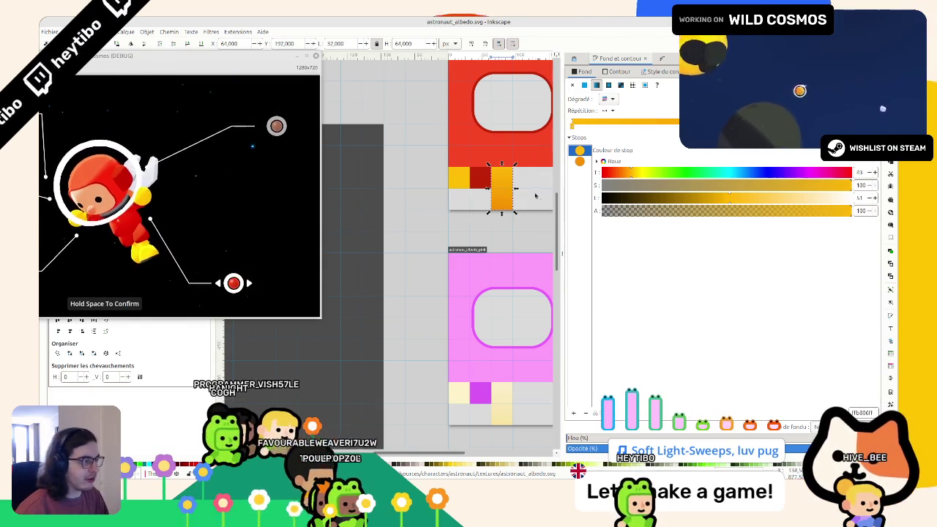
pyautogui.click(459, 177)
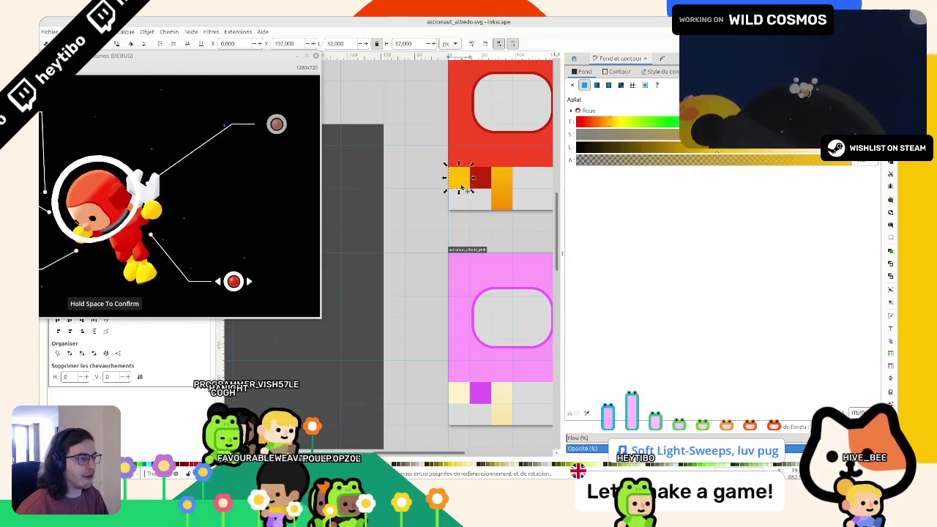
pyautogui.moveTo(459, 178); pyautogui.dragTo(515, 186)
pyautogui.press('Escape')
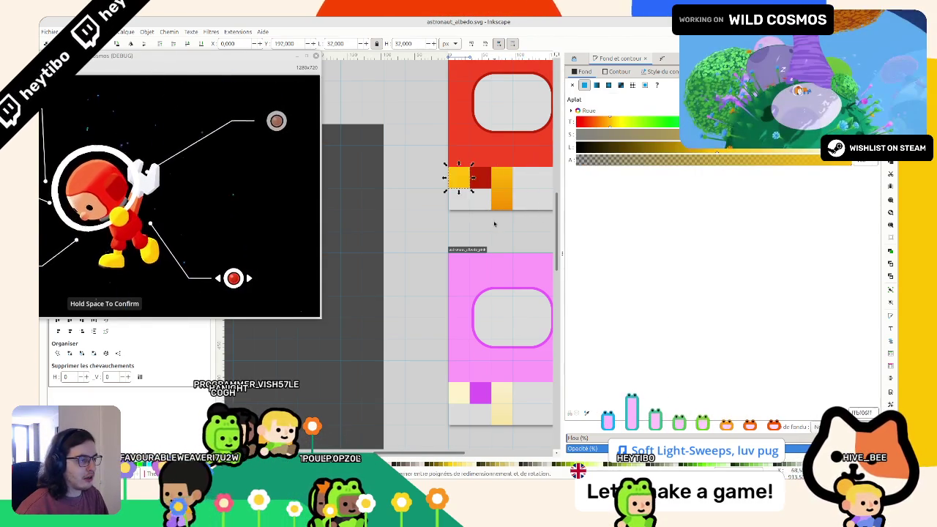
# Step: Scroll down to the yellow and purple sheets and cycle the game's suit colour
pyautogui.scroll(3, 493, 224)
pyautogui.scroll(5, 493, 224)
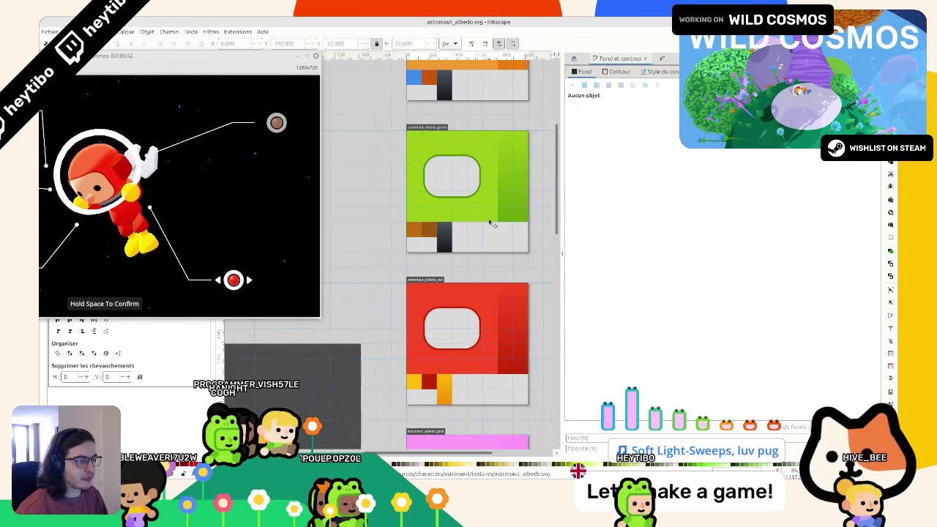
pyautogui.scroll(2, 491, 224)
pyautogui.scroll(-4, 435, 226)
pyautogui.scroll(8, 439, 220)
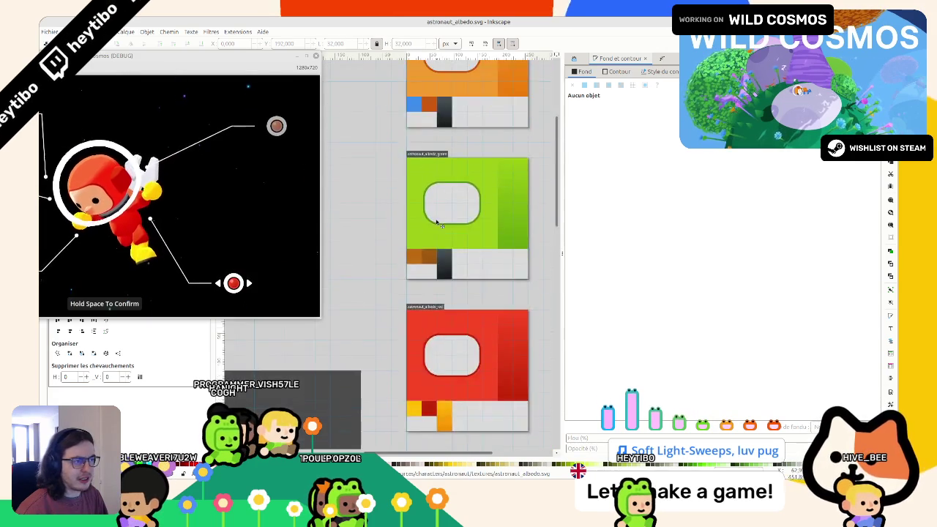
pyautogui.scroll(-5, 446, 215)
pyautogui.scroll(-10, 445, 216)
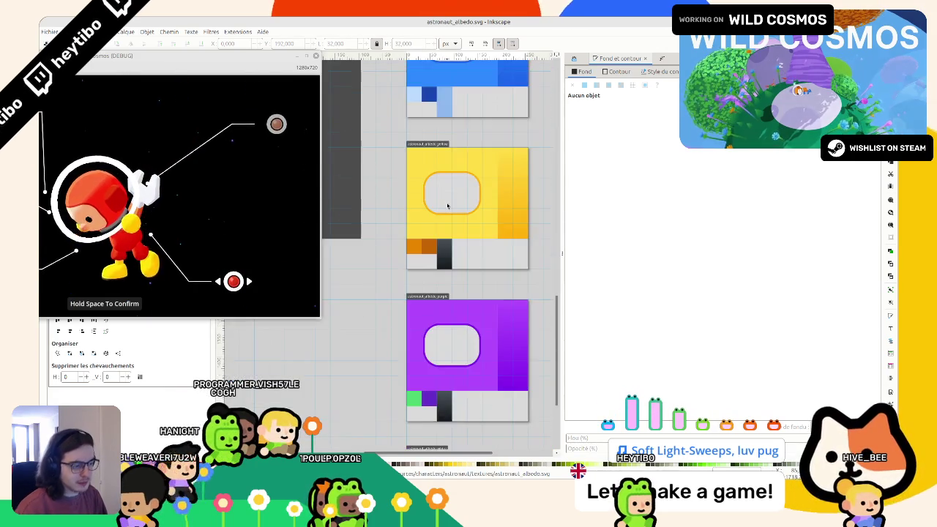
pyautogui.scroll(-5, 444, 210)
pyautogui.scroll(5, 443, 209)
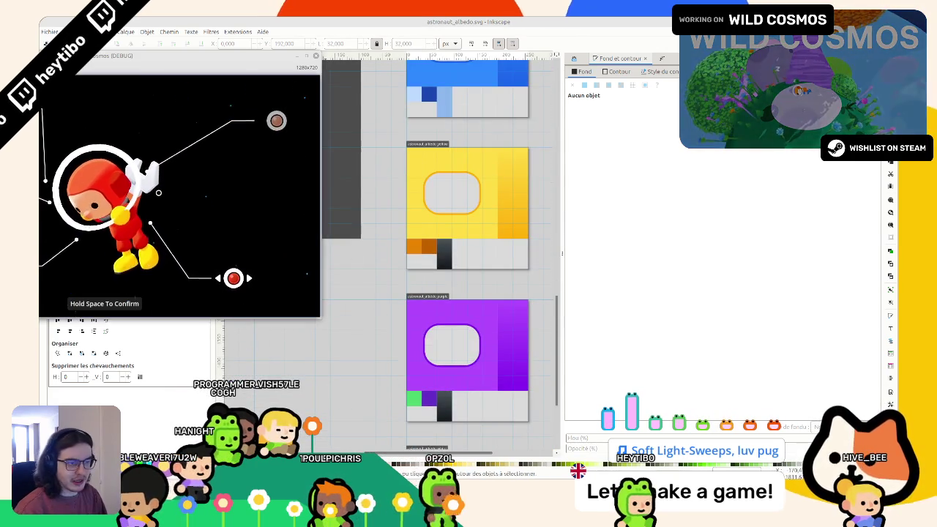
pyautogui.press('Right')
pyautogui.press('Right')
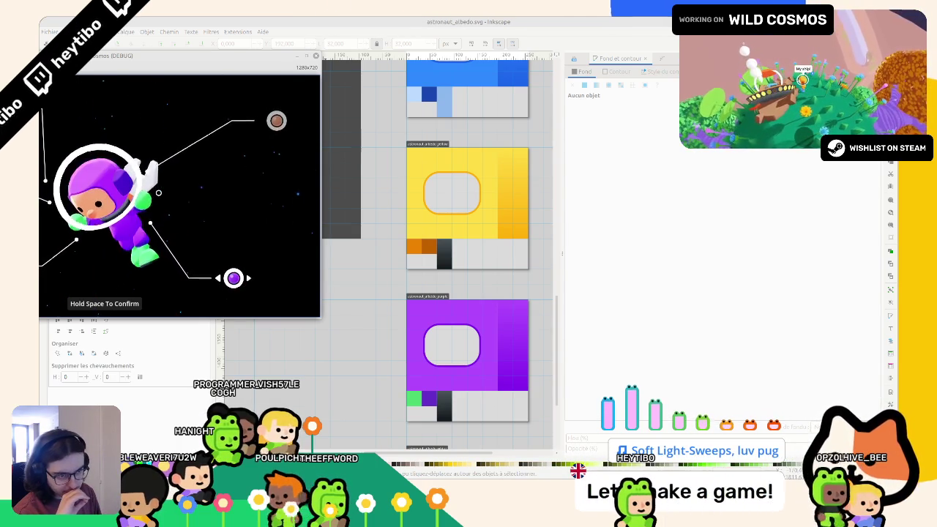
# Step: Cycle the game's suit colour and slightly lighten the purple sheet's main purple fill
pyautogui.press('Right')
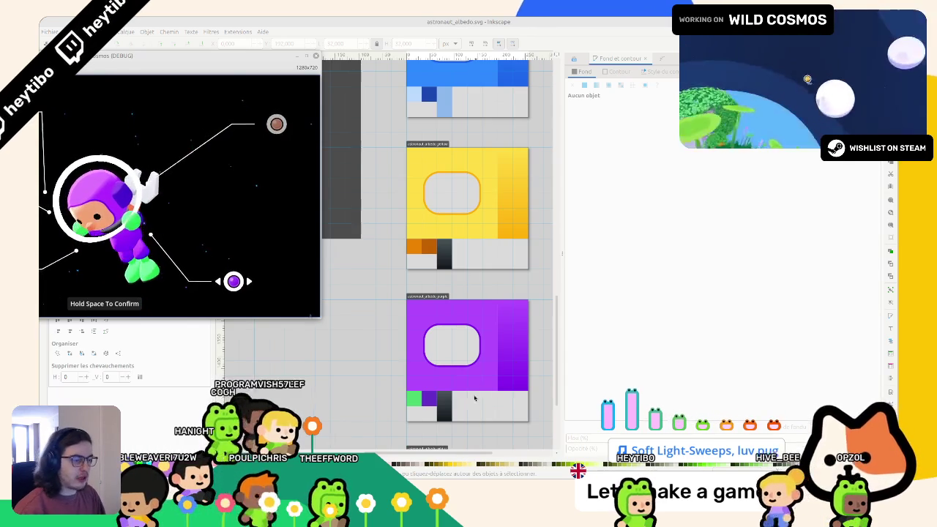
pyautogui.scroll(1, 480, 396)
pyautogui.click(419, 373)
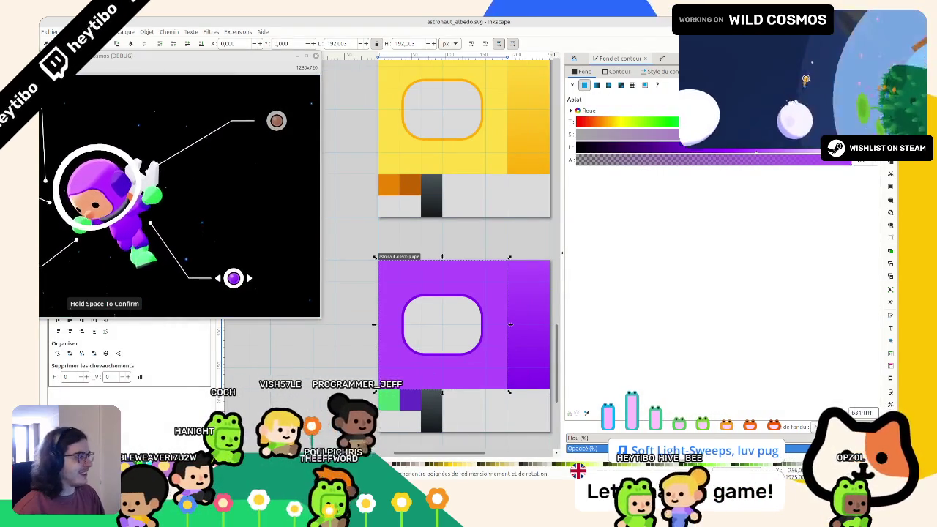
pyautogui.click(765, 147)
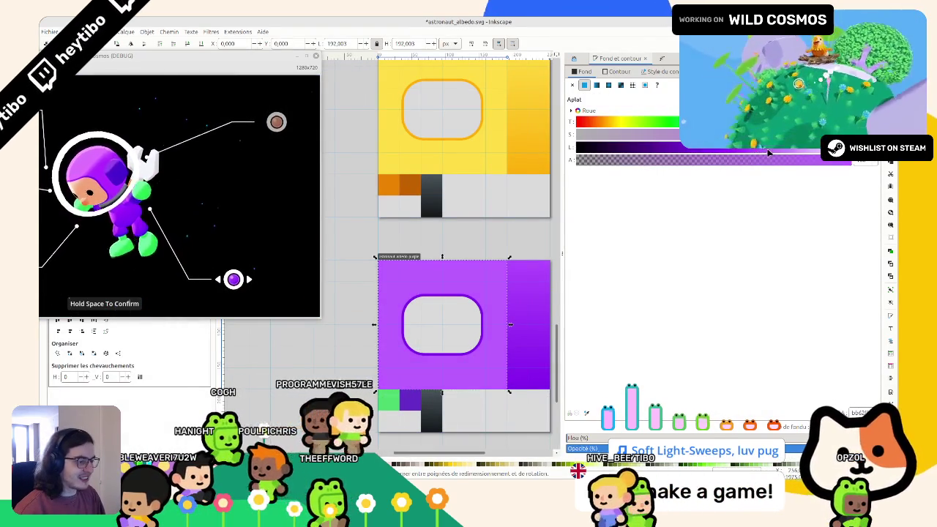
pyautogui.click(528, 277)
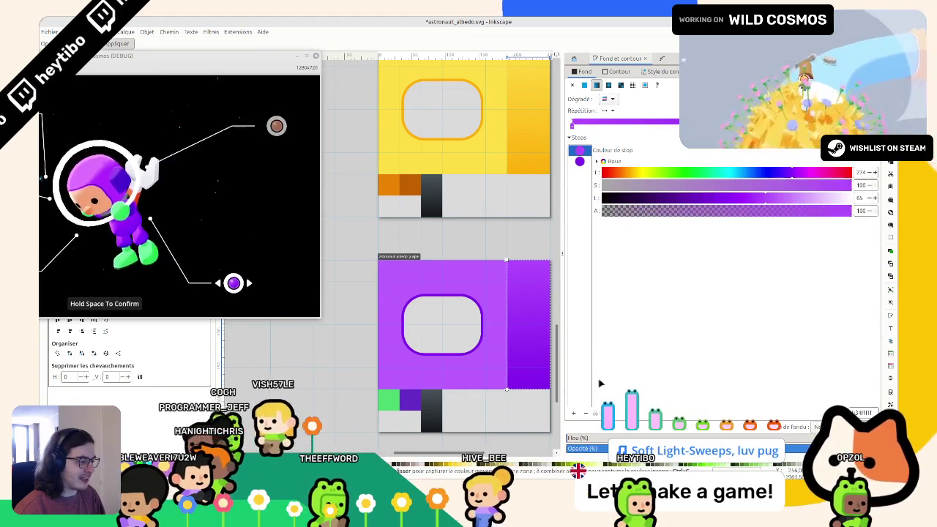
pyautogui.press('Escape')
# Step: Save astronaut_albedo.svg and select the rounded window shape on the purple sheet
pyautogui.scroll(-3, 485, 277)
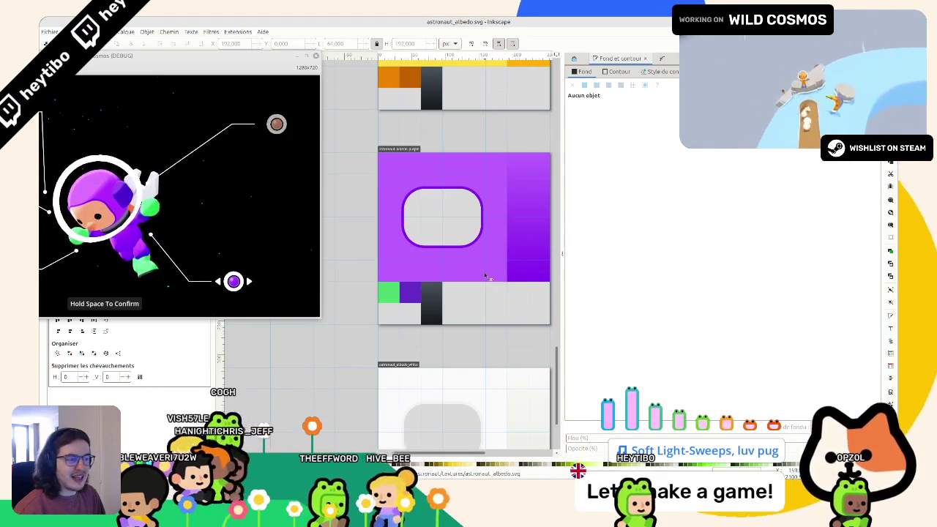
pyautogui.hotkey('ctrl', 's')
pyautogui.click(410, 295)
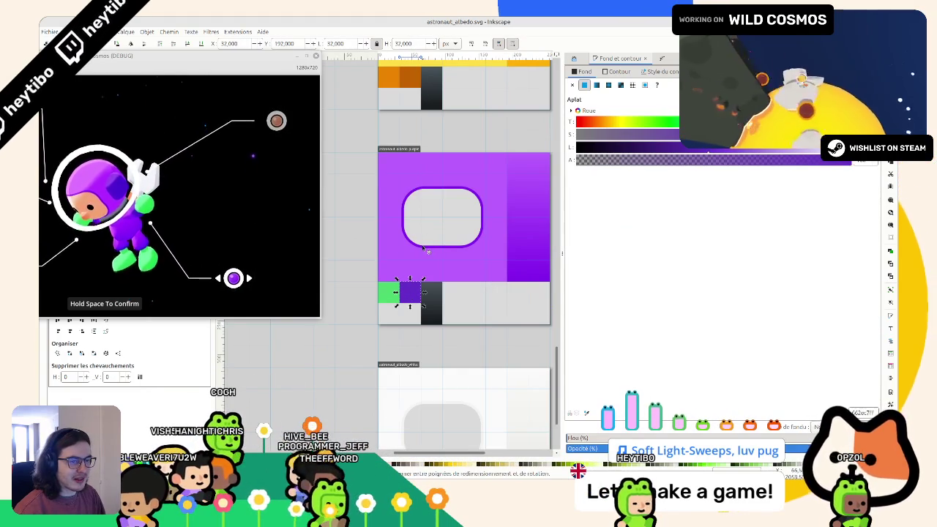
pyautogui.click(425, 248)
pyautogui.scroll(2, 425, 249)
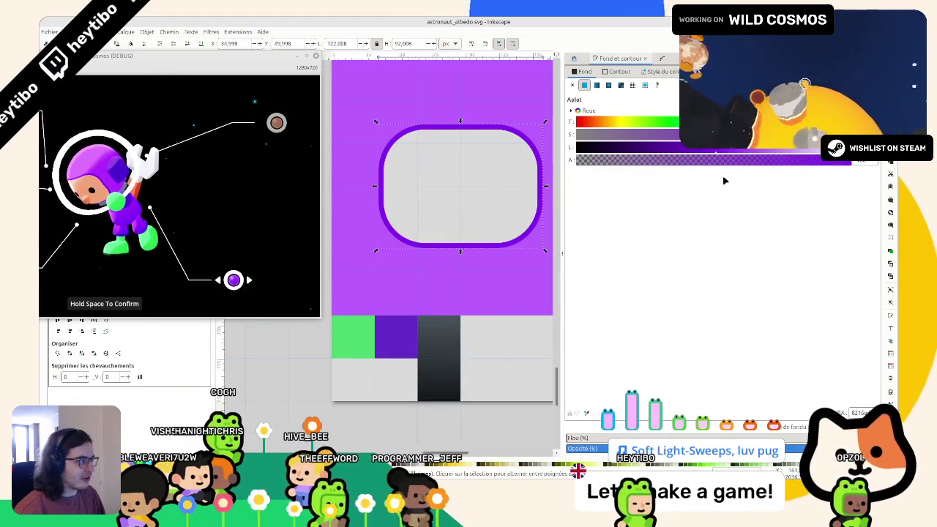
# Step: Lighten the purple outline around the visor window using the L slider
pyautogui.moveTo(717, 147); pyautogui.dragTo(767, 147)
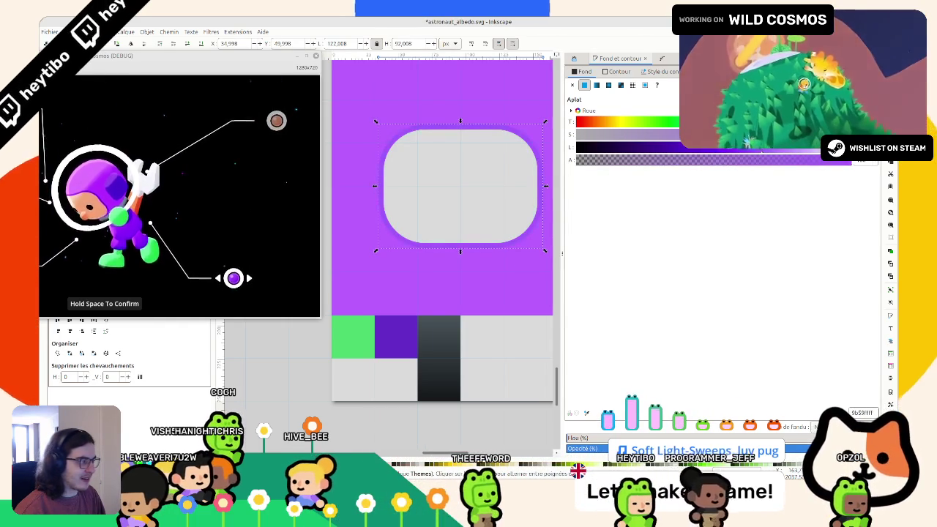
pyautogui.click(759, 150)
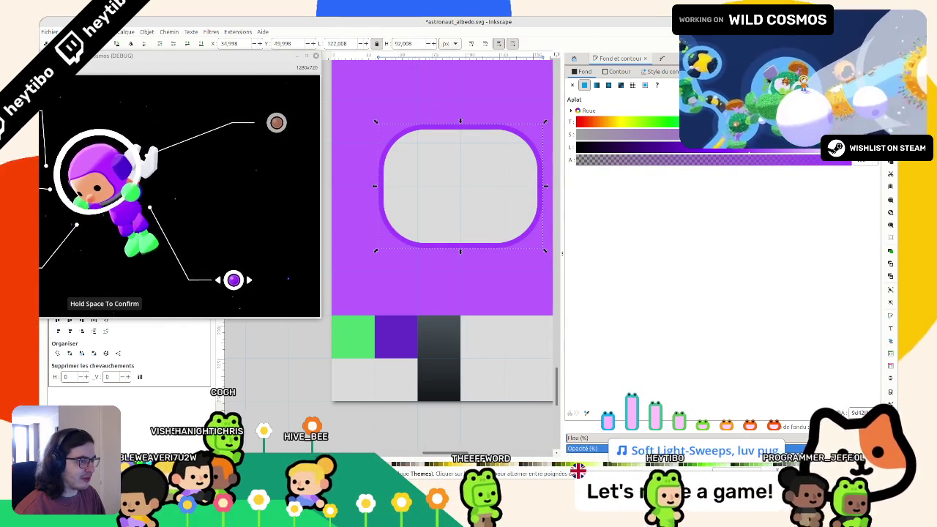
pyautogui.scroll(-3, 461, 219)
pyautogui.scroll(3, 503, 212)
pyautogui.click(503, 212)
# Step: Apply a Dropper-sampled darker purple to the right-hand gradient strip, then save
pyautogui.click(504, 212)
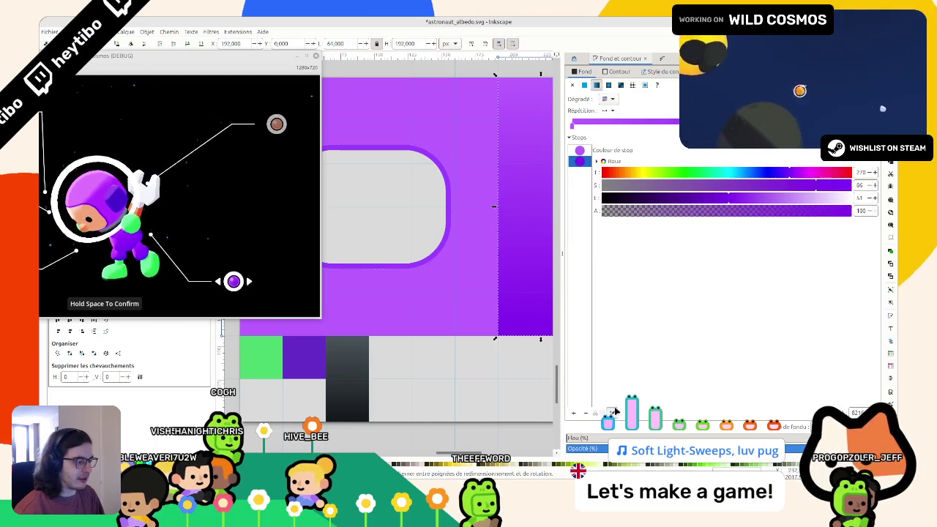
pyautogui.scroll(3, 429, 255)
pyautogui.scroll(-2, 443, 288)
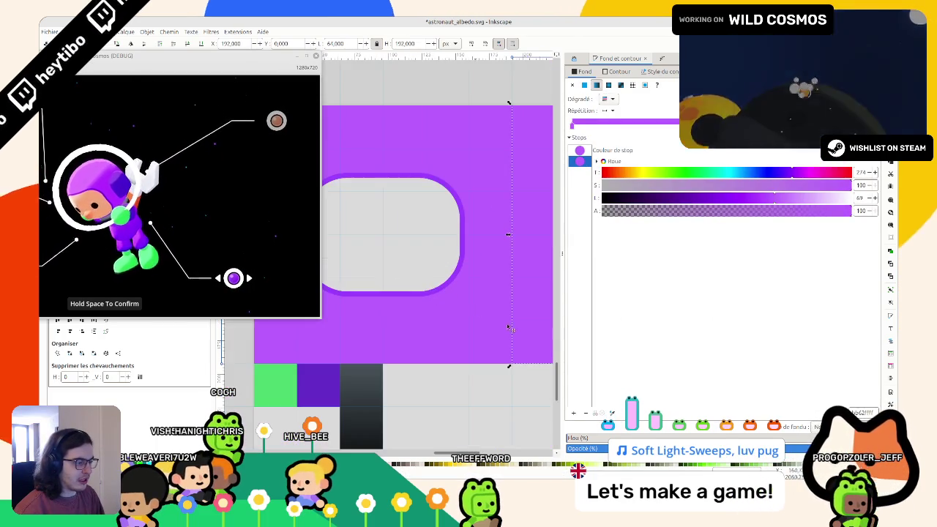
pyautogui.press('d')
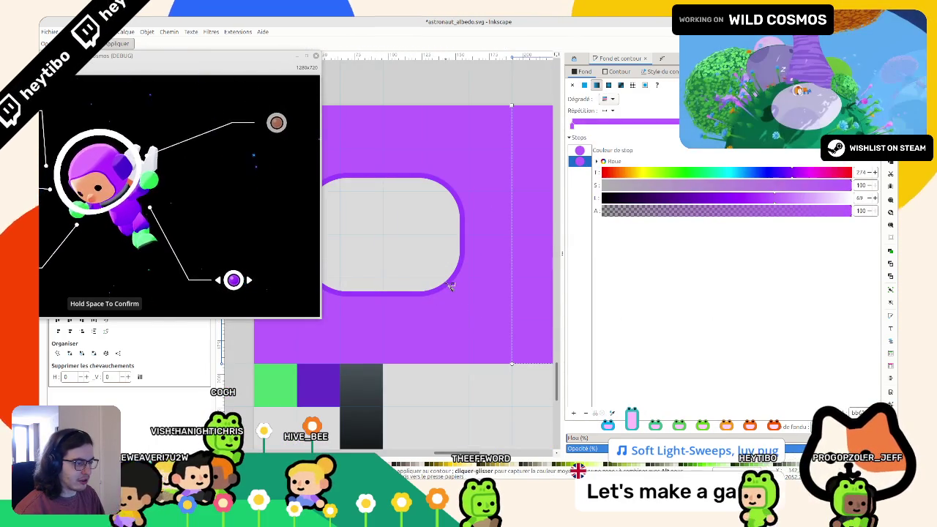
pyautogui.click(445, 282)
pyautogui.scroll(-3, 446, 283)
pyautogui.press('Escape')
pyautogui.hotkey('ctrl', 's')
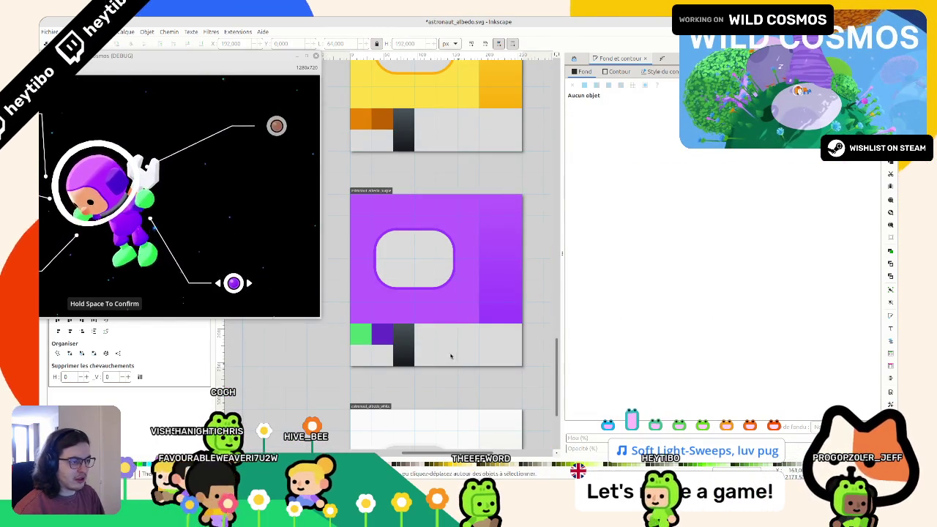
# Step: Recolour the green square on the purple sheet light purple
pyautogui.scroll(-2, 401, 275)
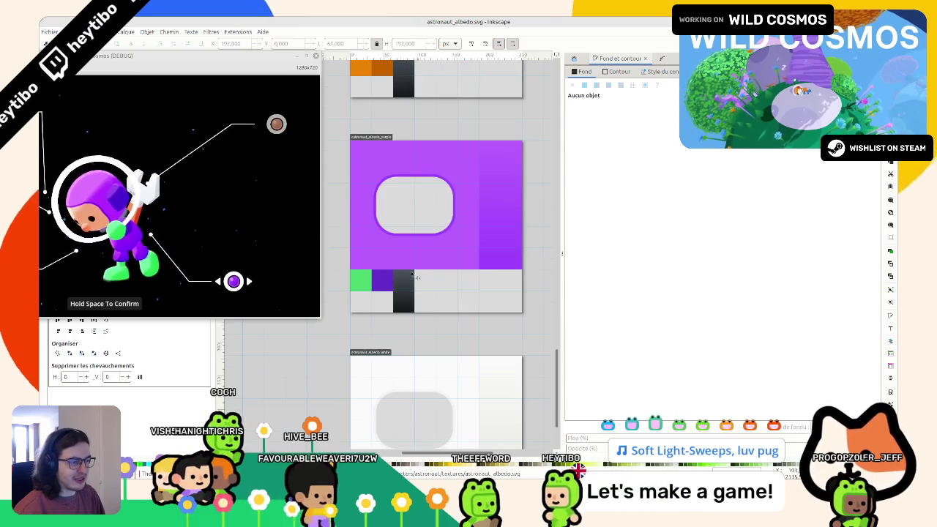
pyautogui.click(361, 280)
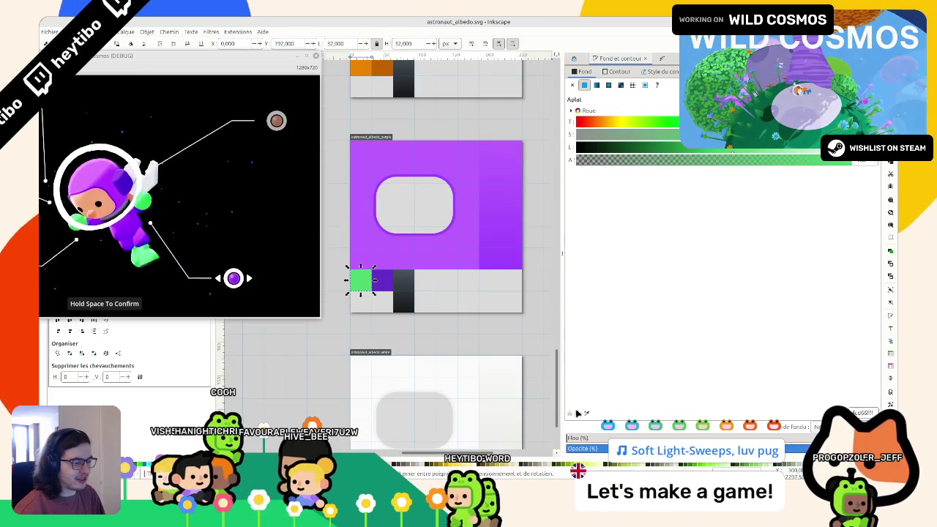
pyautogui.click(802, 149)
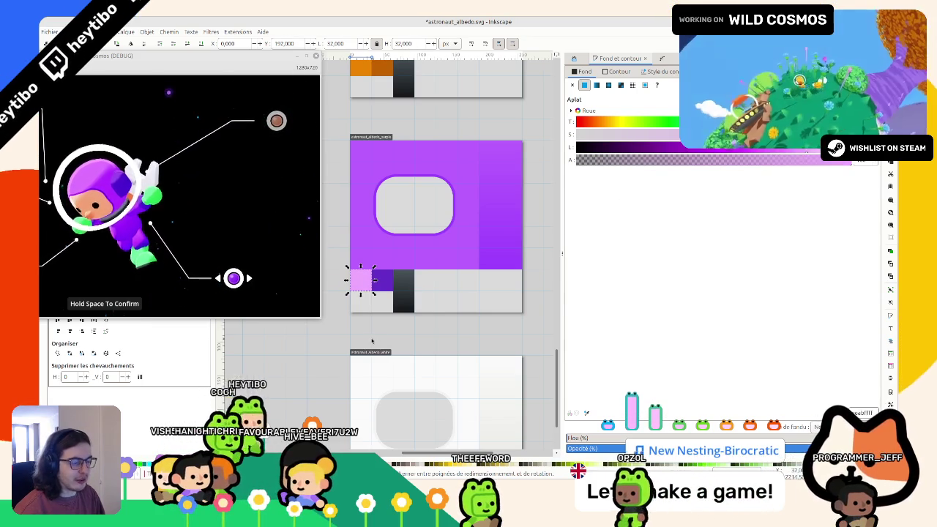
pyautogui.press('Escape')
# Step: Sample the pink swatch colour into the dark swatch's first stop and shift it toward purple
pyautogui.click(396, 291)
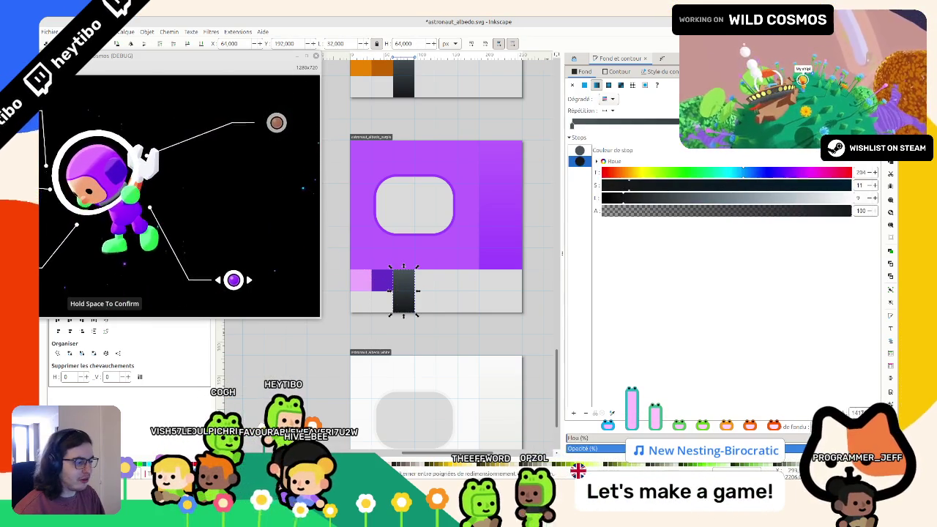
pyautogui.press('Escape')
pyautogui.click(380, 284)
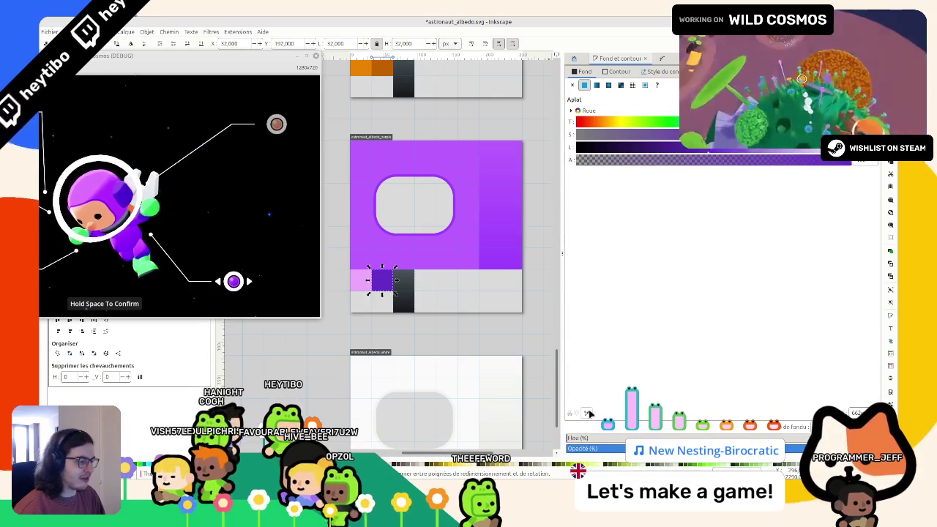
pyautogui.scroll(2, 389, 253)
pyautogui.scroll(-2, 402, 259)
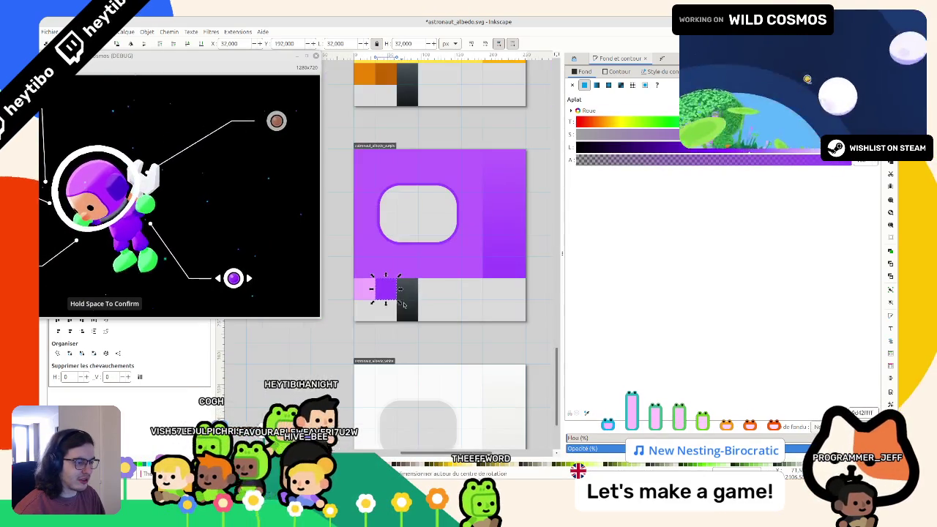
pyautogui.click(414, 302)
pyautogui.keyDown('ctrl'); pyautogui.click(410, 300); pyautogui.keyUp('ctrl')
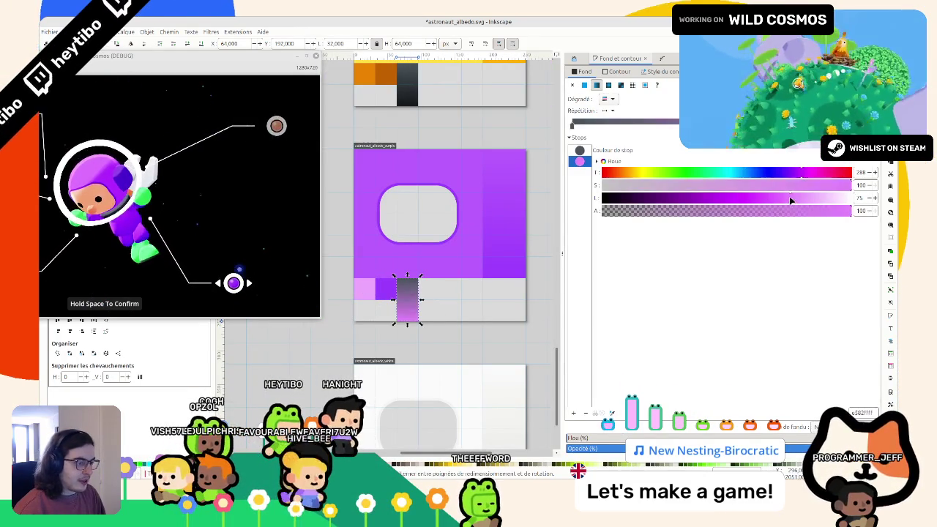
pyautogui.click(610, 151)
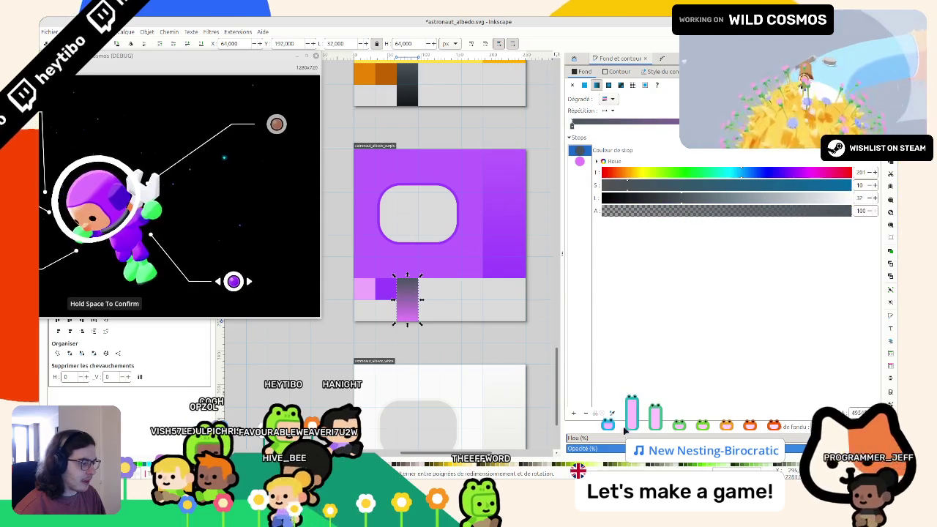
pyautogui.press('d')
pyautogui.click(370, 293)
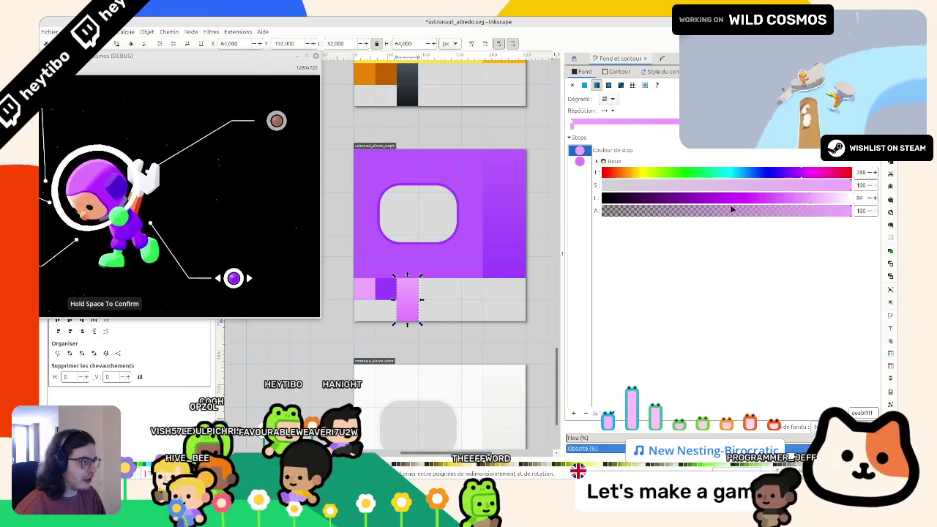
pyautogui.click(799, 196)
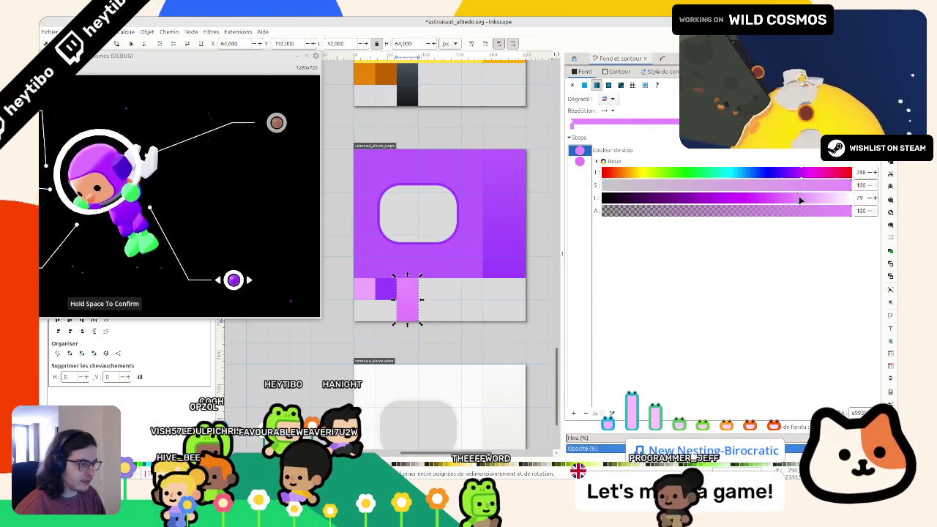
pyautogui.click(794, 172)
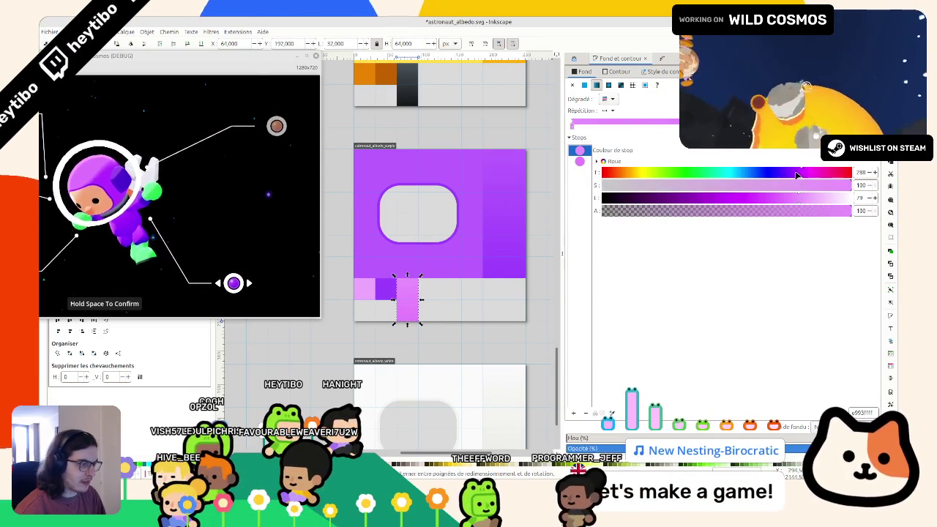
# Step: Set the second stop to hue 267, lightness 69, and the first to hue 275, lightness 76
pyautogui.click(579, 161)
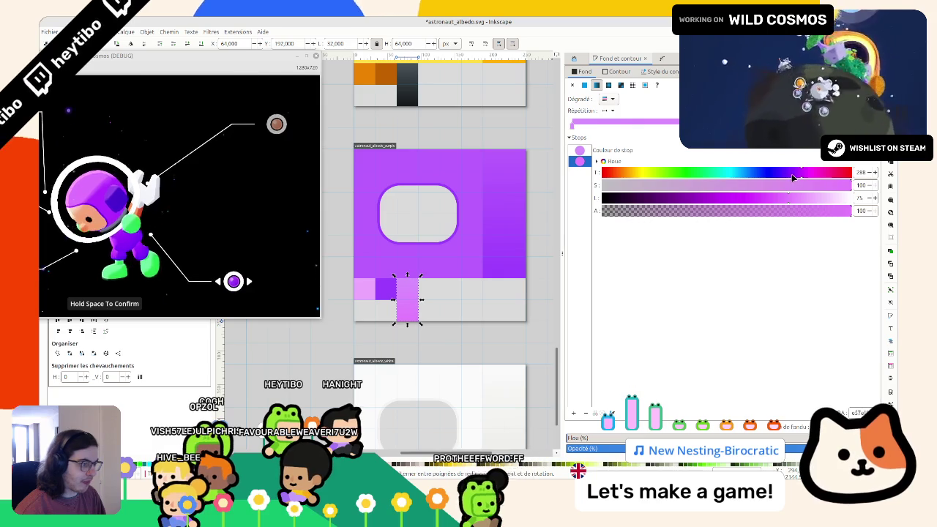
pyautogui.click(788, 173)
pyautogui.click(773, 197)
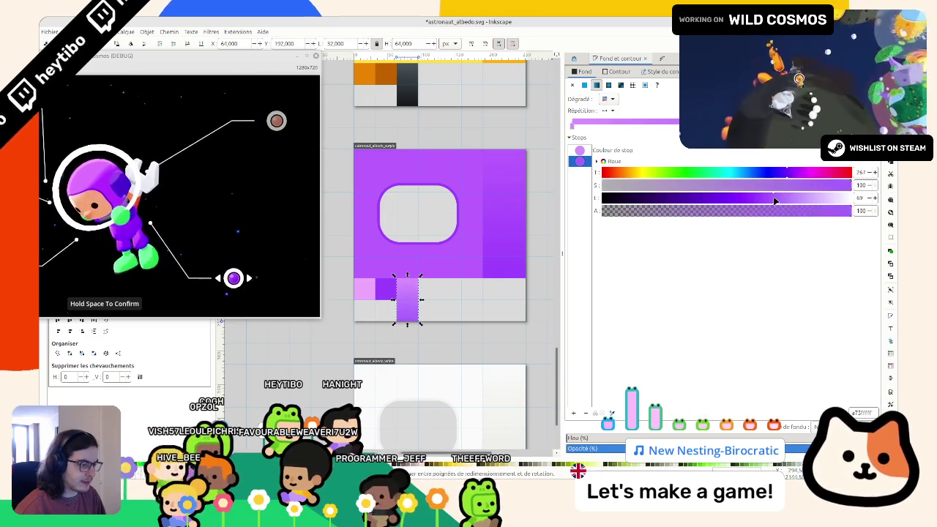
pyautogui.click(579, 150)
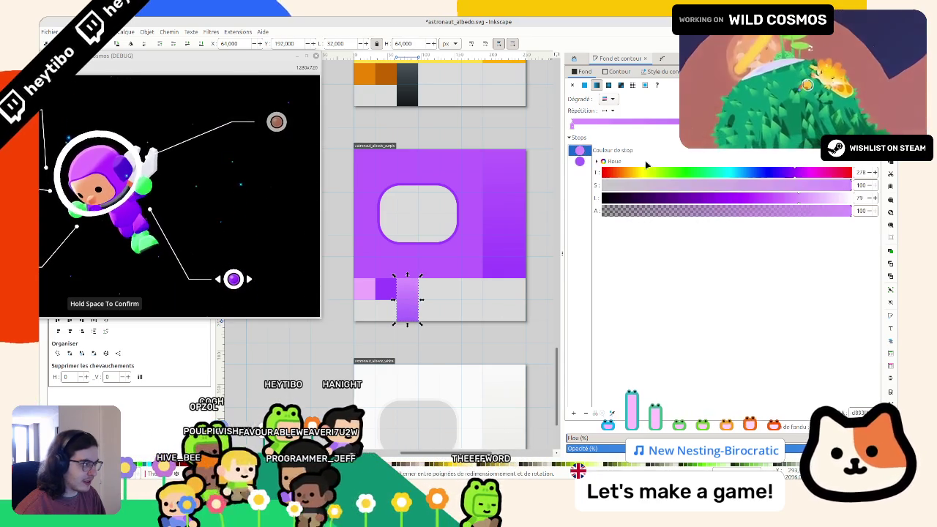
pyautogui.click(792, 172)
pyautogui.click(792, 198)
pyautogui.press('Escape')
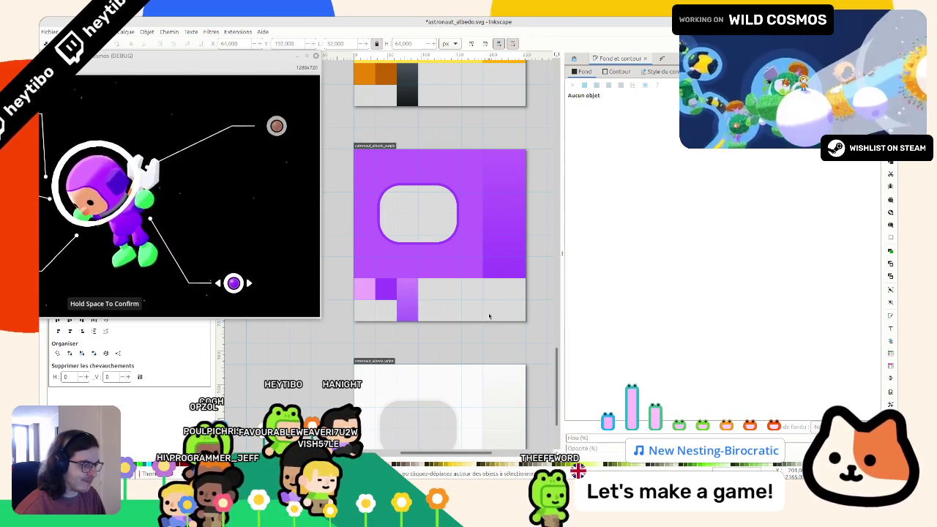
# Step: Save the document and zoom out to show all the albedo pages
pyautogui.hotkey('ctrl', 's')
pyautogui.scroll(2, 481, 309)
pyautogui.keyDown('ctrl'); pyautogui.scroll(-3, 417, 341); pyautogui.keyUp('ctrl')
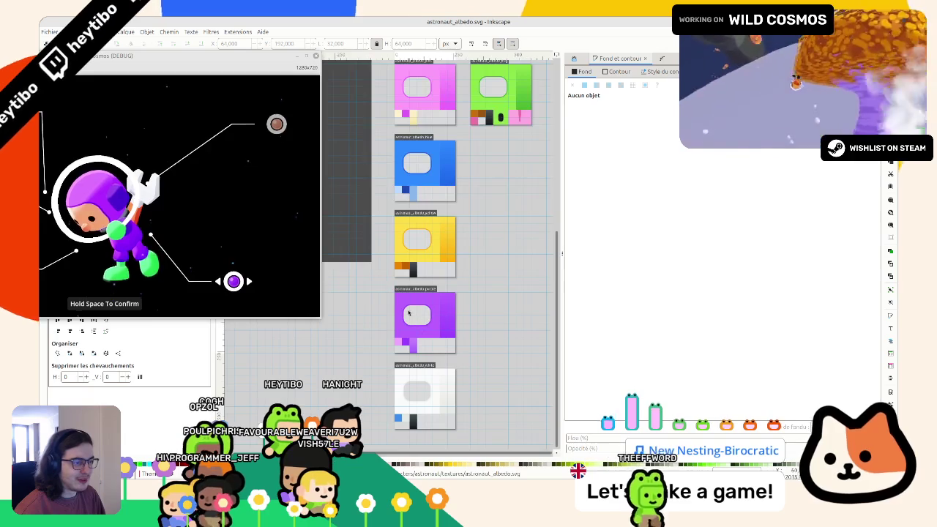
pyautogui.scroll(10, 391, 399)
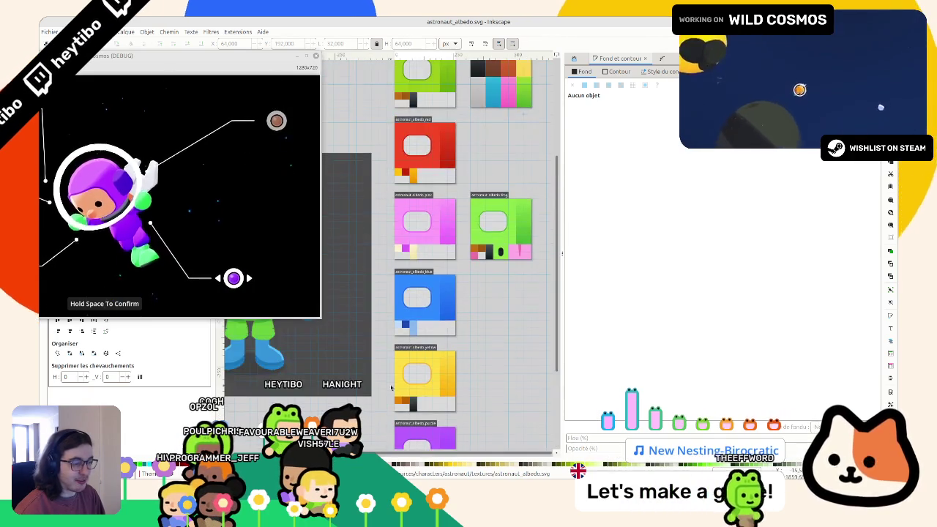
pyautogui.scroll(-5, 371, 244)
pyautogui.scroll(1, 399, 212)
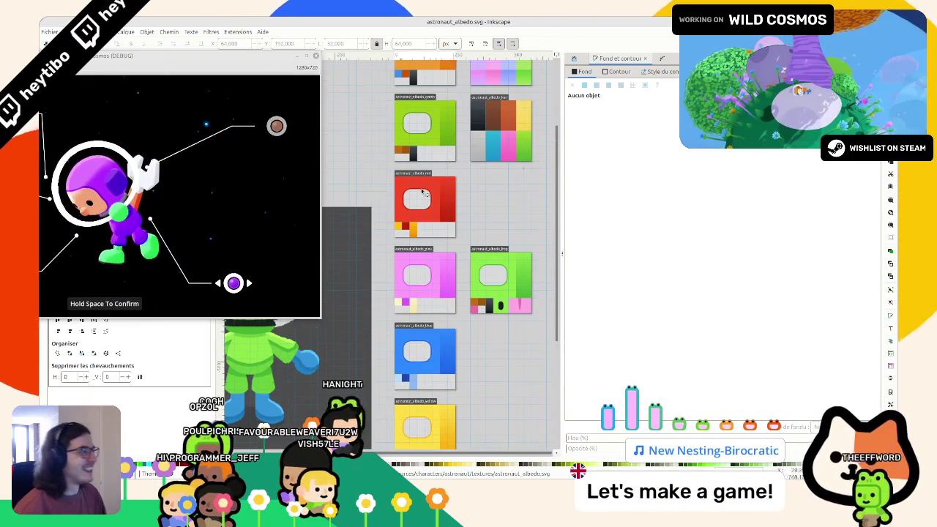
# Step: Batch export all albedo pages to PNG, including astronaut_albedo_purple.png, and close the game
pyautogui.hotkey('ctrl', 'shift', 'e')
pyautogui.click(721, 447)
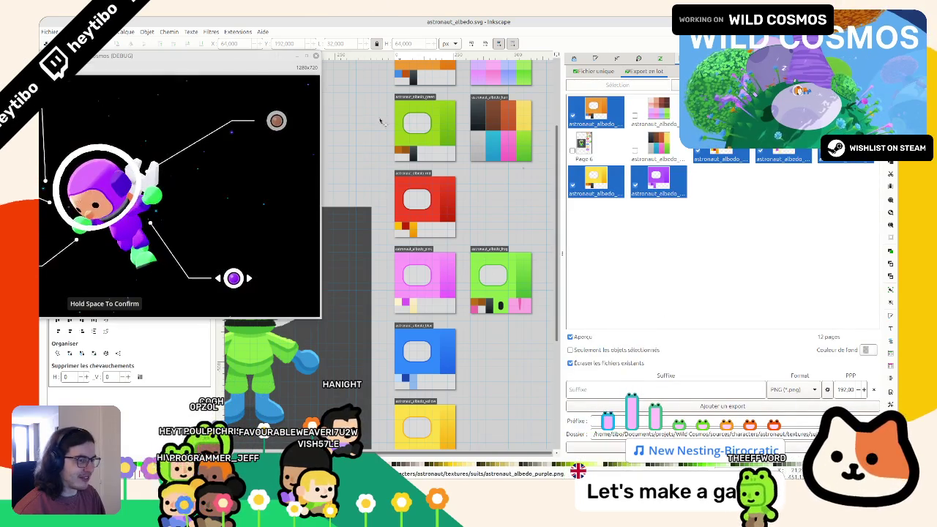
pyautogui.click(313, 57)
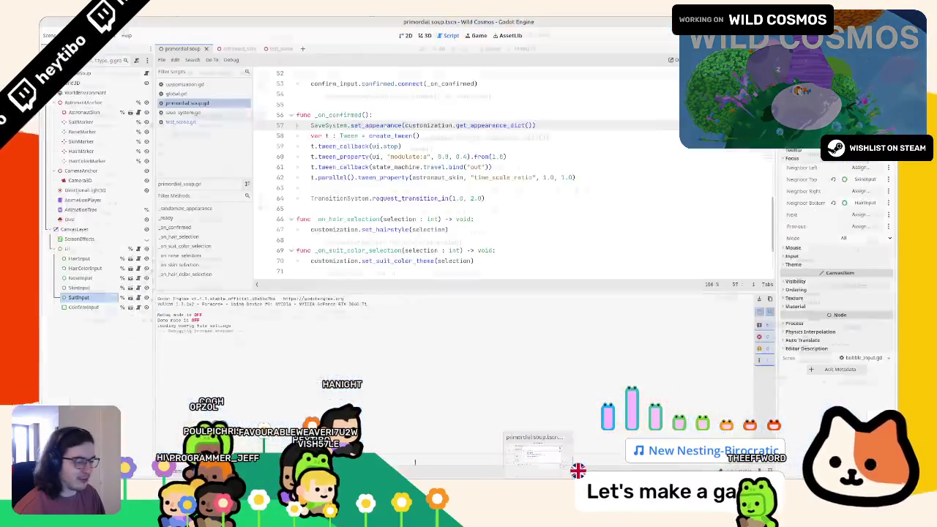
pyautogui.hotkey('alt', 'f')
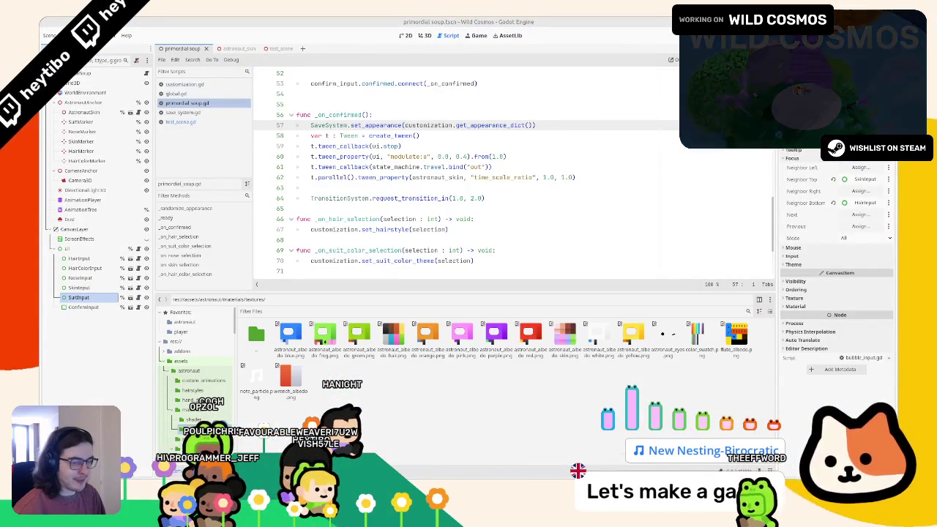
pyautogui.moveTo(364, 399)
pyautogui.mouseDown()
pyautogui.moveTo(396, 252)
pyautogui.moveTo(531, 334)
pyautogui.mouseUp()
pyautogui.press('F5')
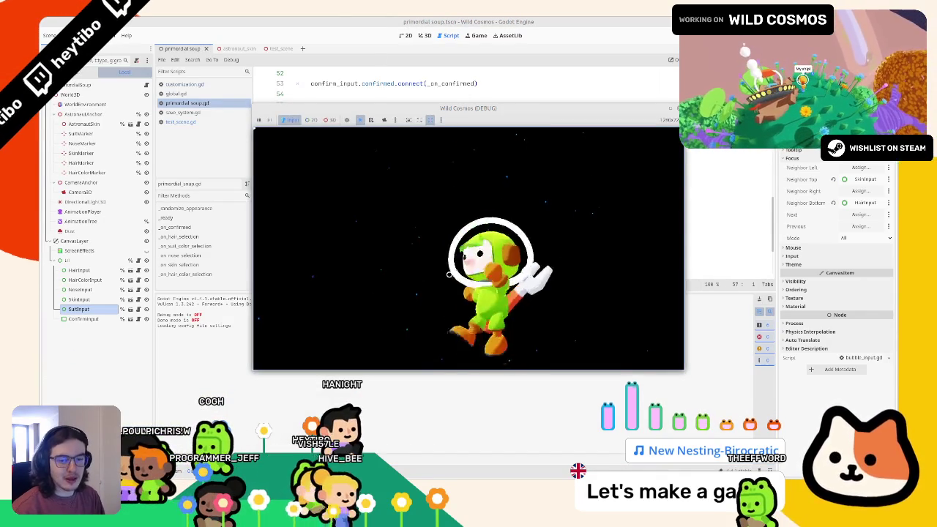
pyautogui.click(669, 108)
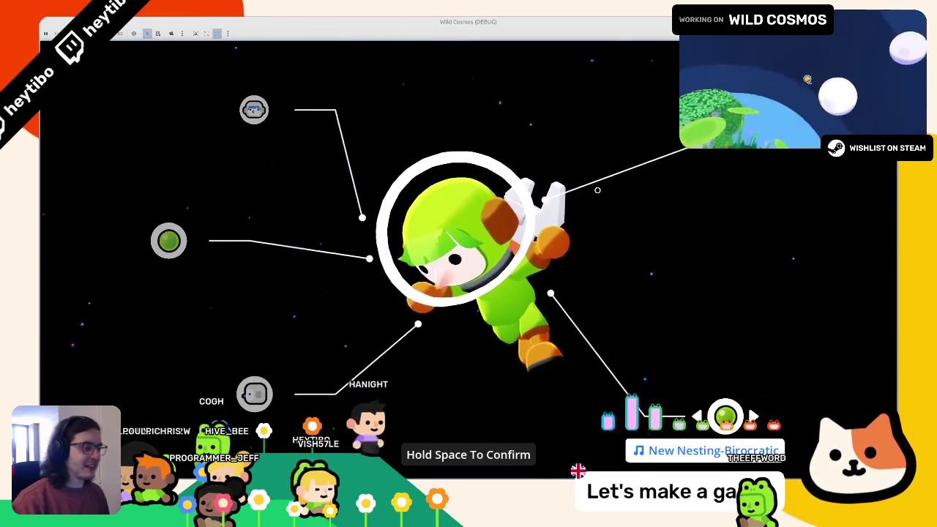
pyautogui.press('Right')
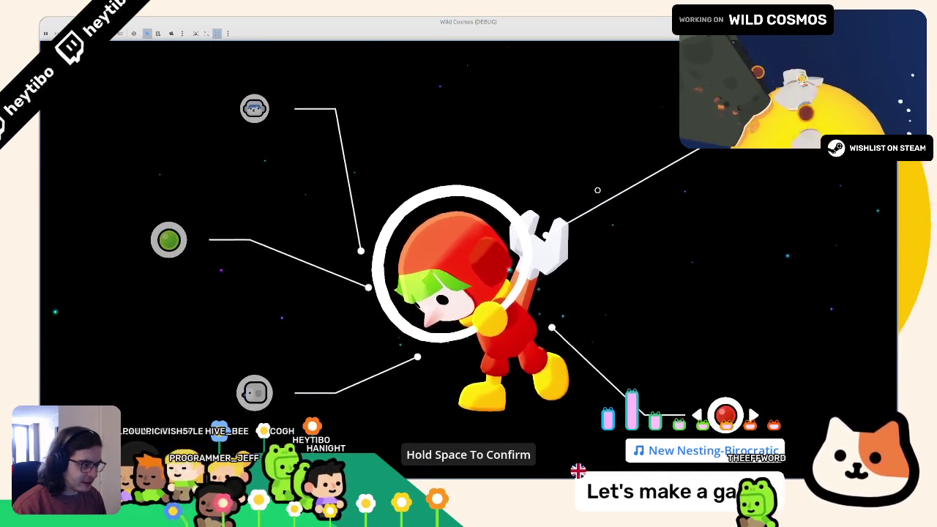
pyautogui.press('Right')
pyautogui.press('Right')
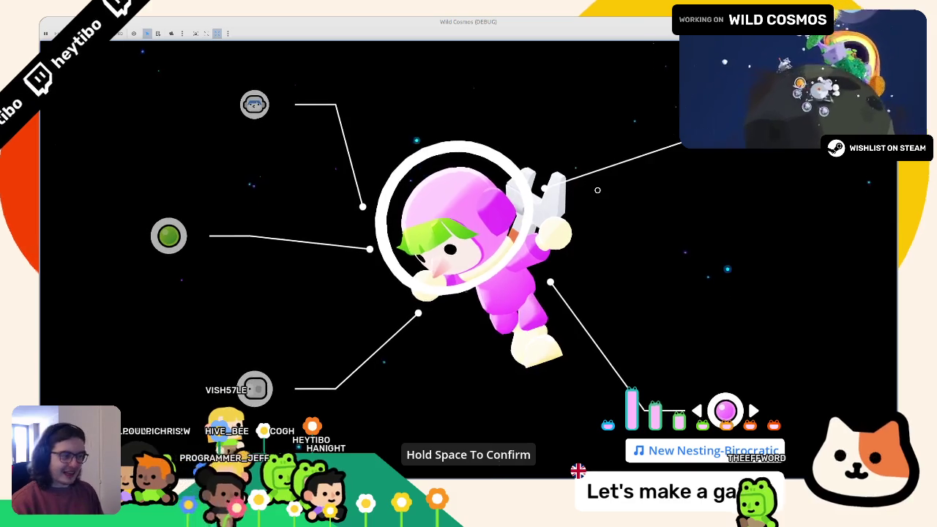
pyautogui.press('Left')
pyautogui.press('Right')
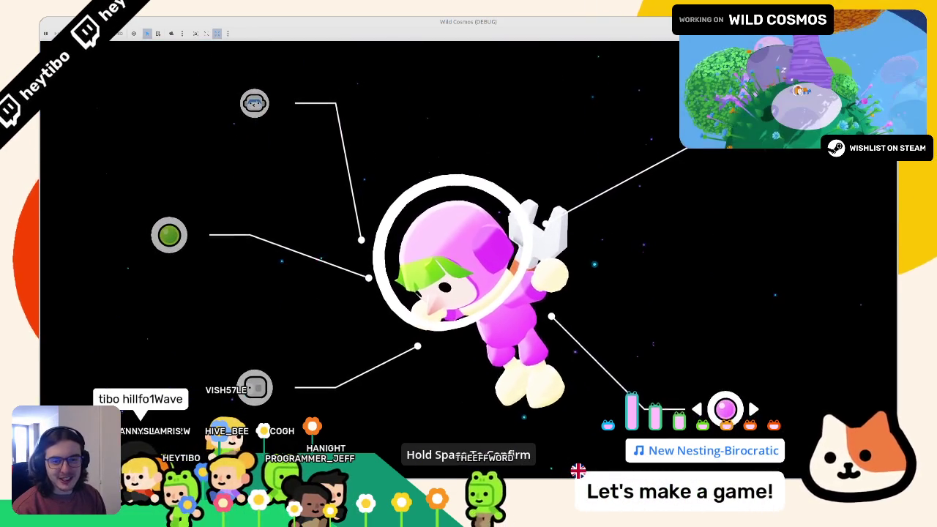
pyautogui.press('Right')
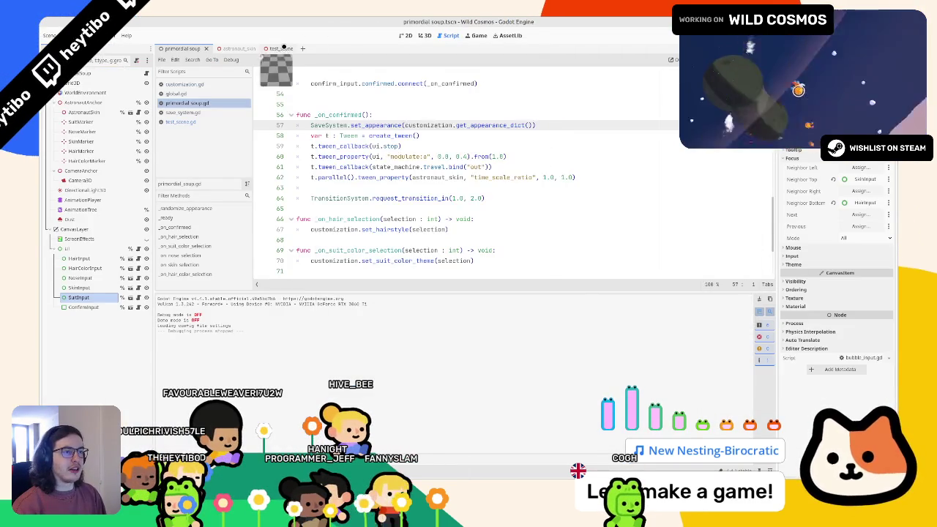
# Step: Run test_scene with F6 and maximize the debug window showing the pink-suited astronaut
pyautogui.click(282, 48)
pyautogui.press('F6')
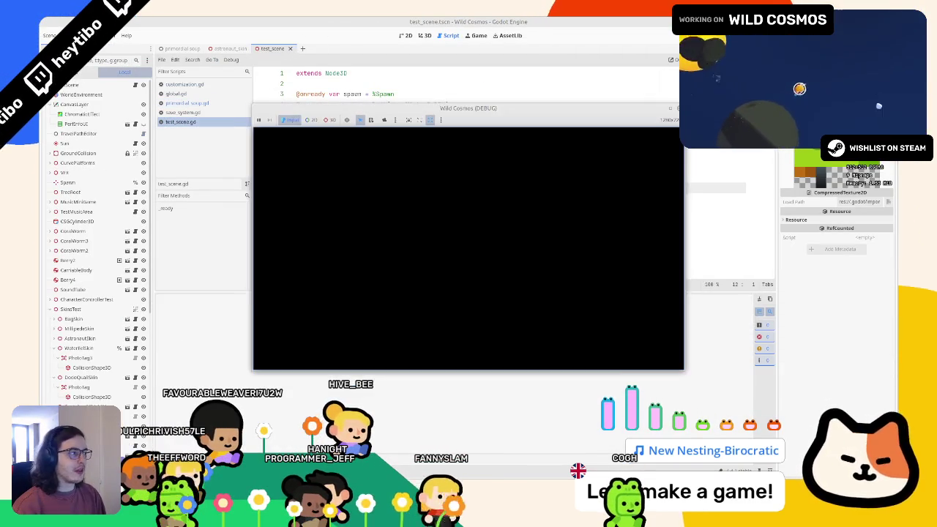
pyautogui.click(670, 109)
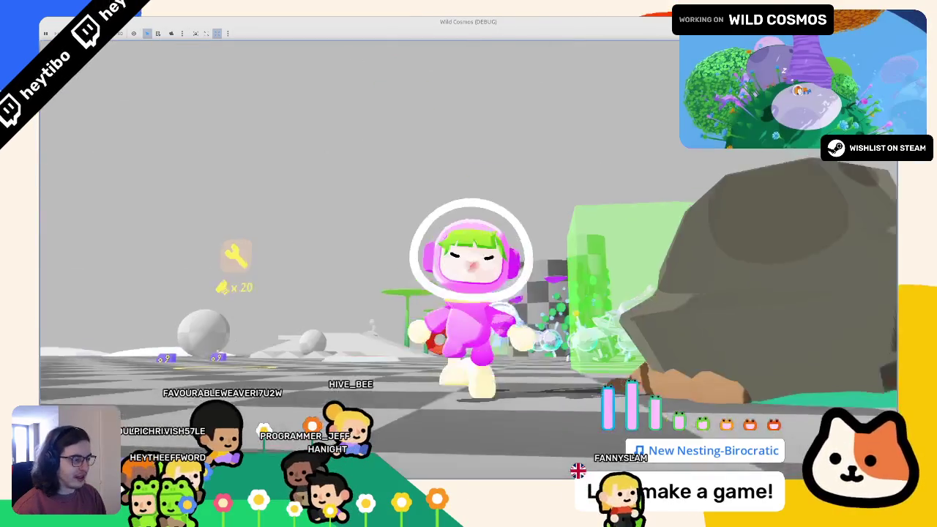
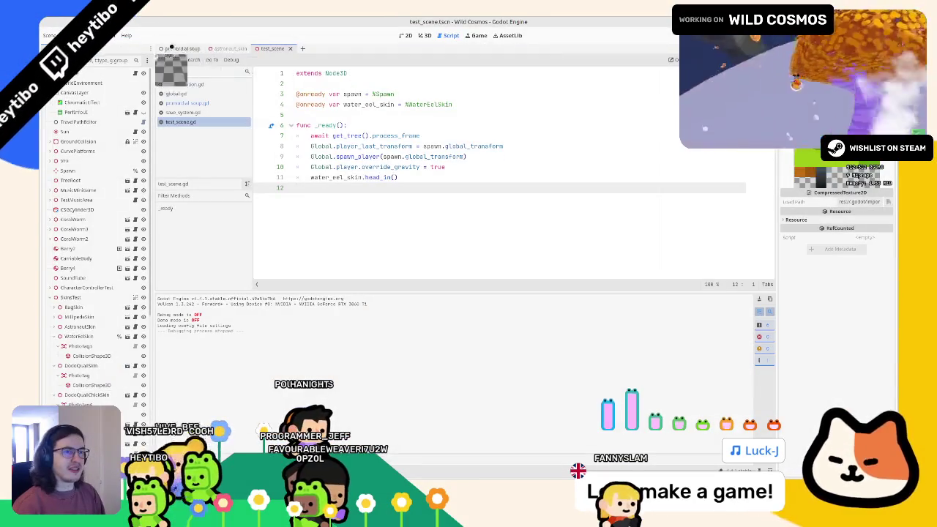
# Step: Launch the game in debug mode and switch the suit colour to blue in the customizer
pyautogui.click(172, 49)
pyautogui.press('F5')
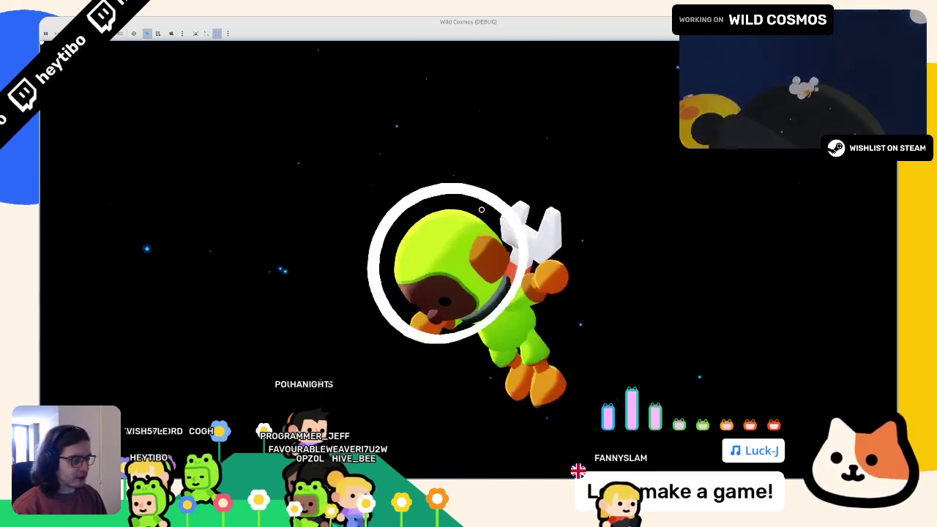
pyautogui.press('Up')
pyautogui.press('Right')
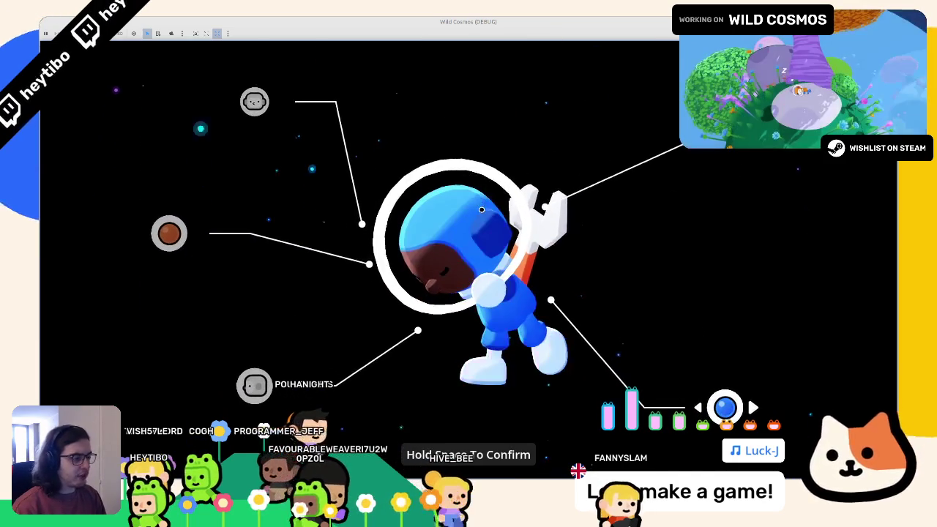
pyautogui.press('Right')
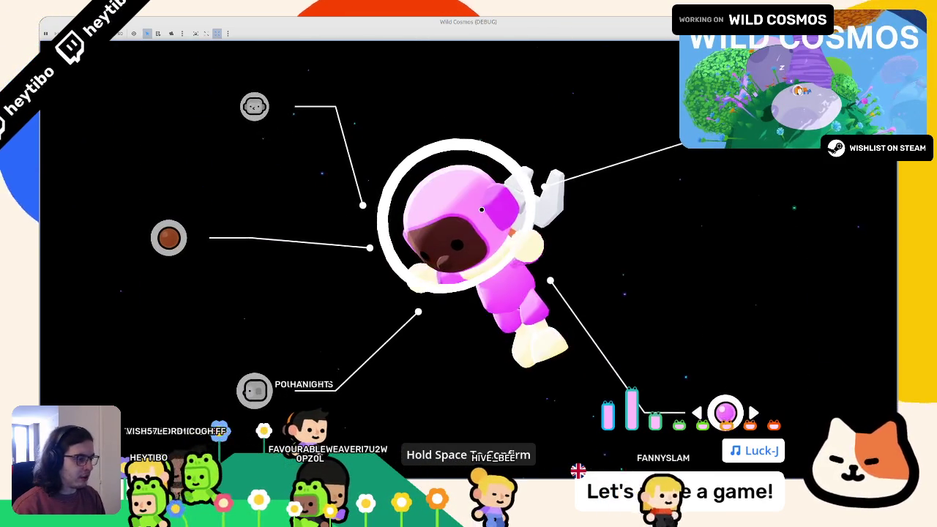
# Step: Cycle the suit through the white, pink and purple themes, then stop the game
pyautogui.press('Right')
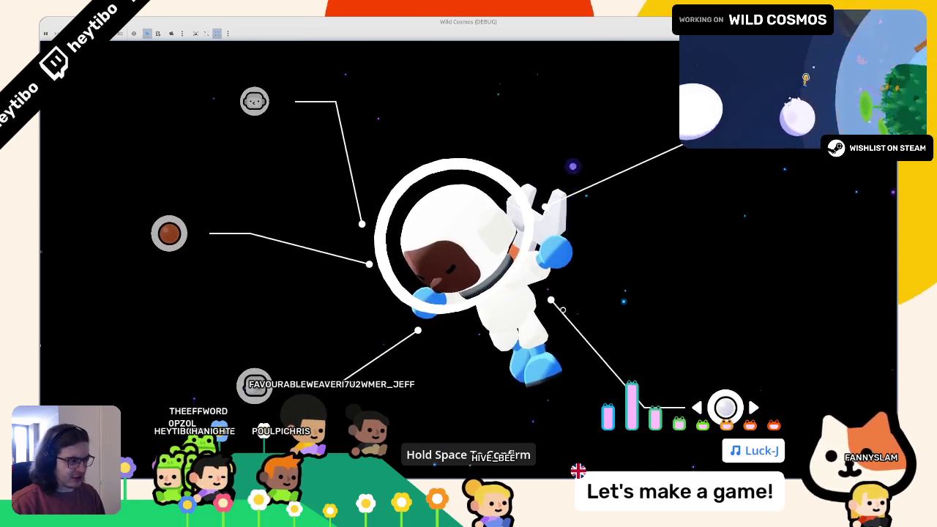
pyautogui.press('Right')
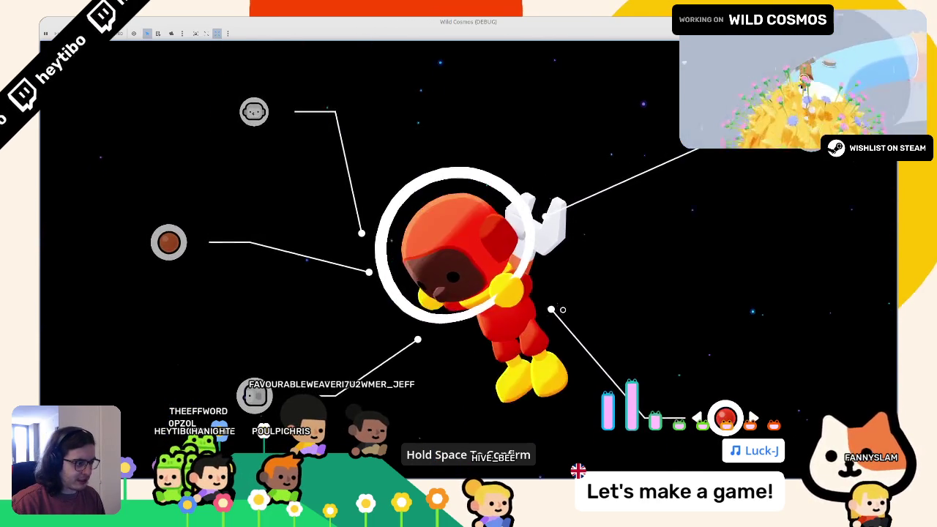
pyautogui.press('Right')
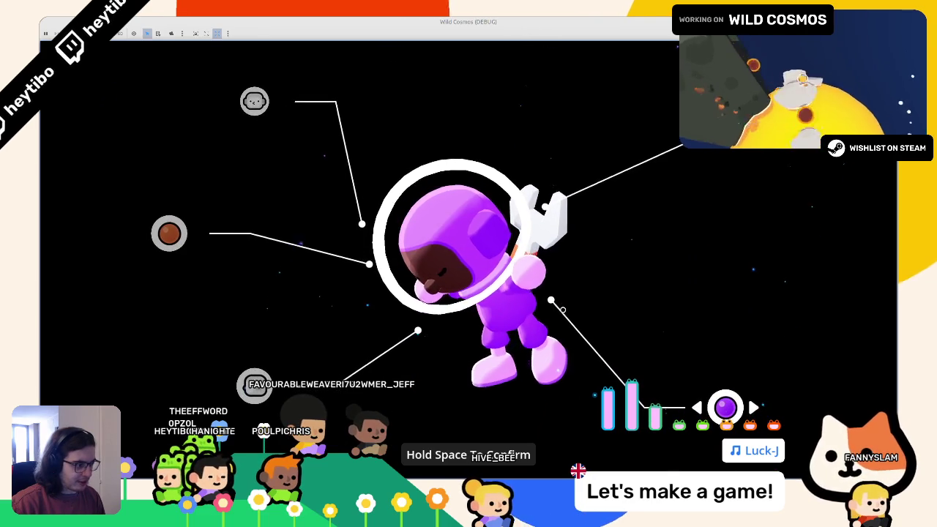
pyautogui.press('Right')
pyautogui.press('Left')
pyautogui.press('Right')
pyautogui.press('Right')
pyautogui.press('Right')
pyautogui.press('Right')
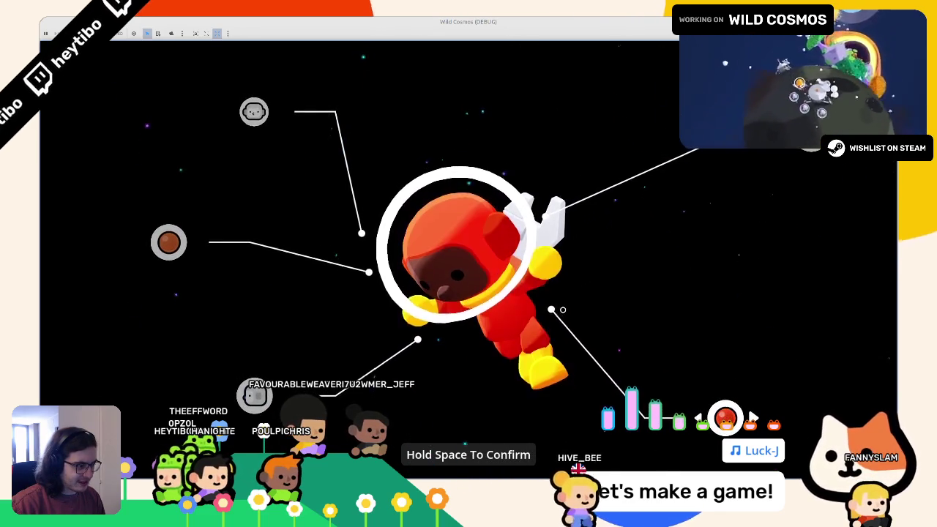
pyautogui.press('Right')
pyautogui.press('Right')
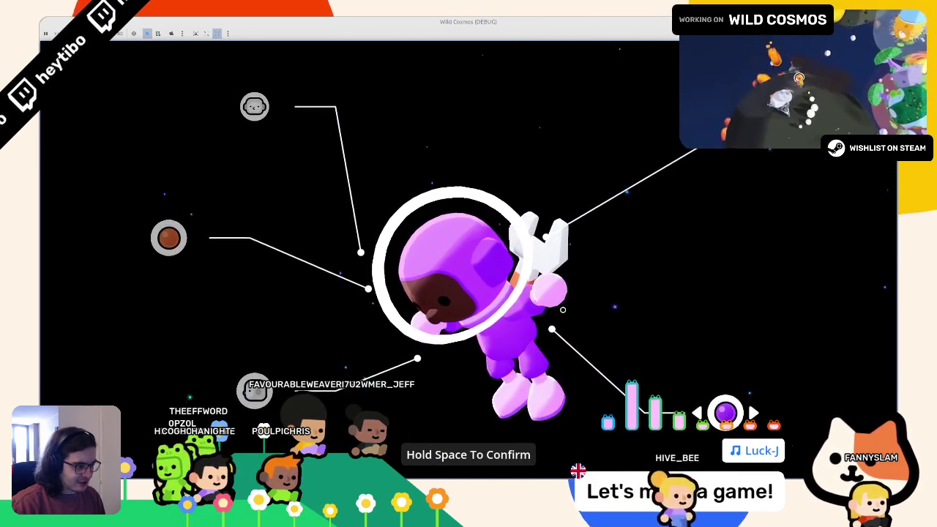
pyautogui.press('F8')
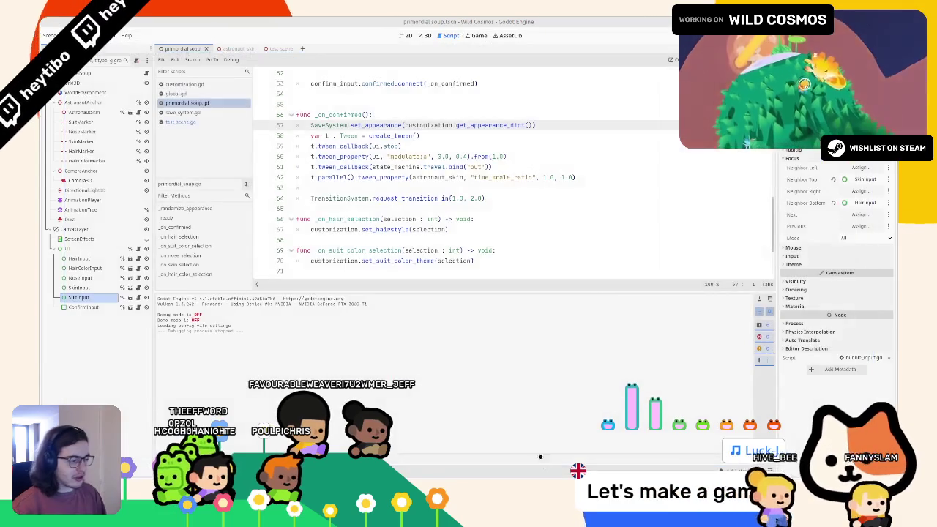
pyautogui.hotkey('alt', 'Tab')
# Step: Darken the small purple square's lightness in Fill and Stroke and save the texture
pyautogui.scroll(-6, 411, 302)
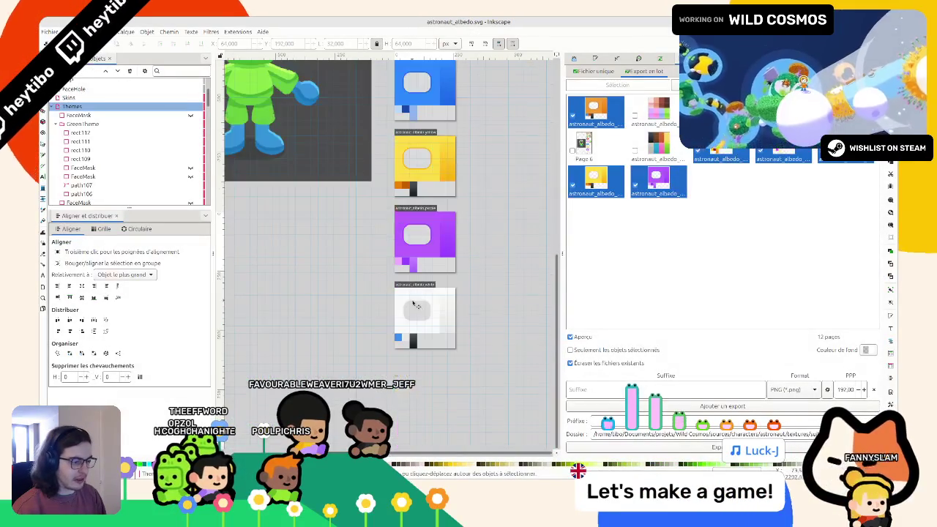
pyautogui.scroll(3, 413, 280)
pyautogui.click(389, 246)
pyautogui.scroll(1, 395, 249)
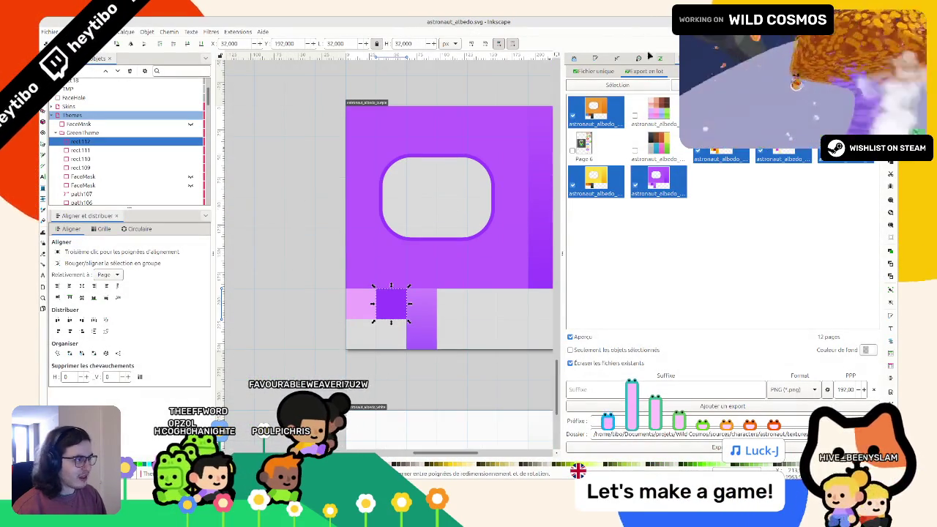
pyautogui.click(610, 59)
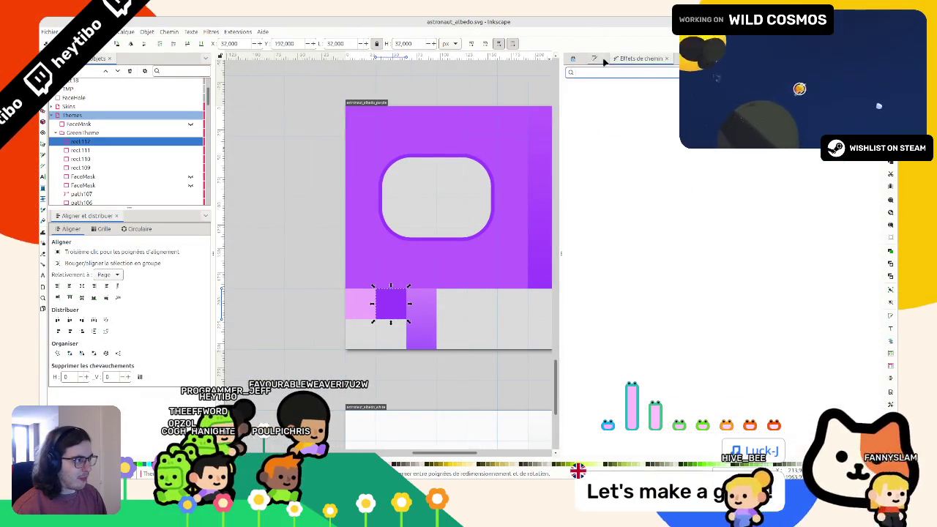
pyautogui.moveTo(743, 150); pyautogui.dragTo(718, 150)
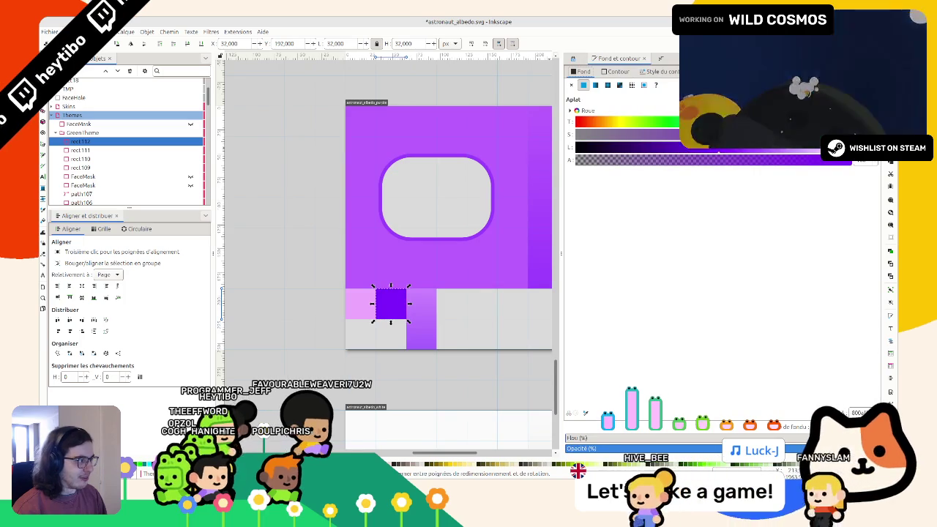
pyautogui.hotkey('ctrl', 's')
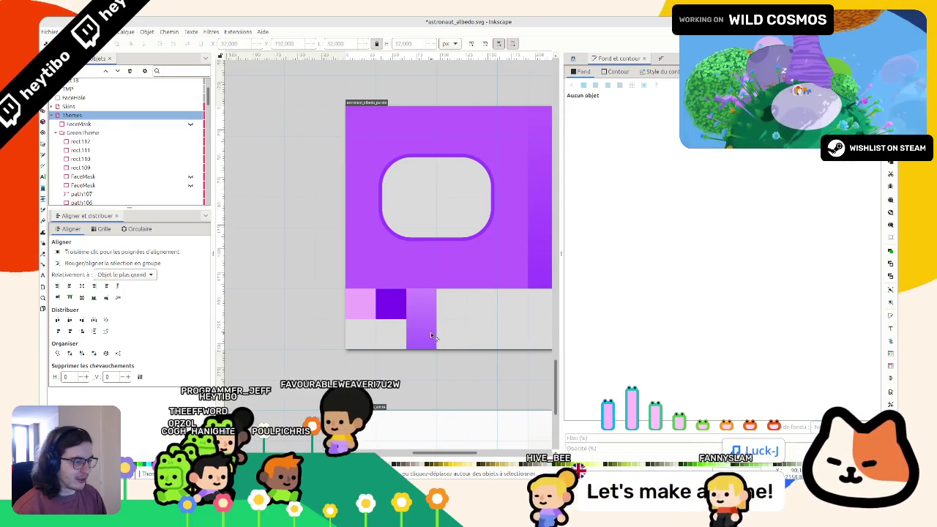
# Step: Fine-tune the dark purple square, then lighten the neighbouring pink square to pale lavender
pyautogui.click(390, 304)
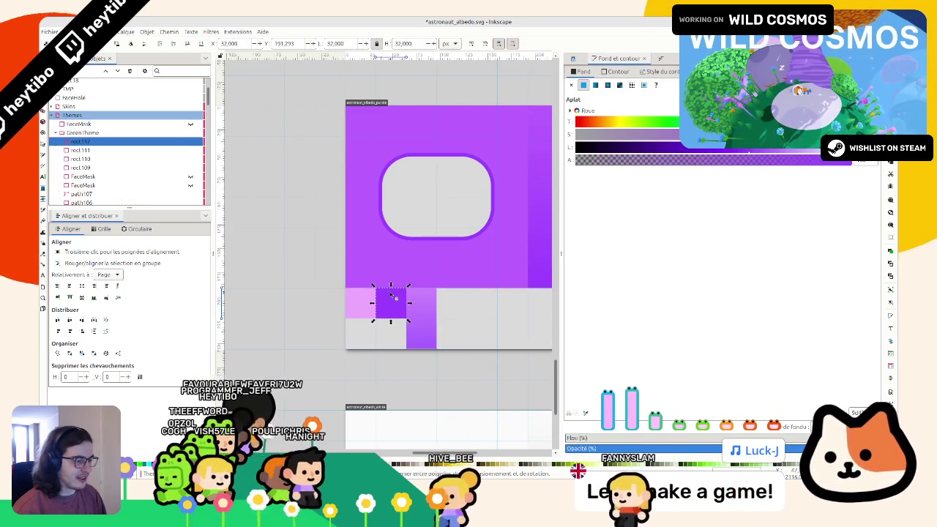
pyautogui.click(736, 149)
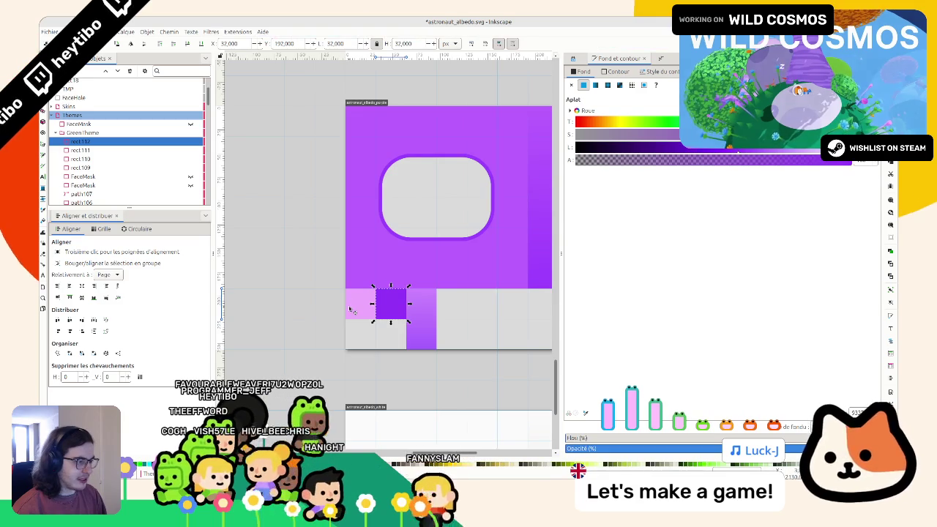
pyautogui.press('Tab')
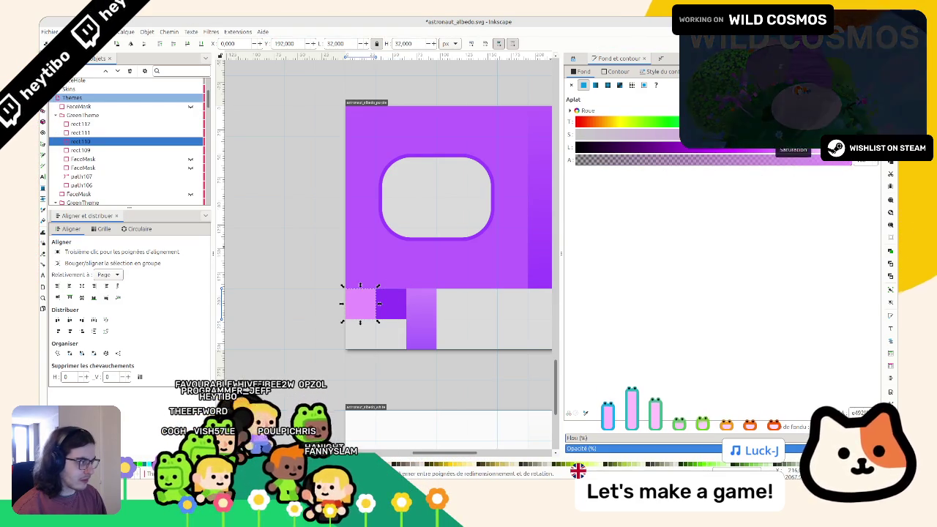
pyautogui.click(810, 149)
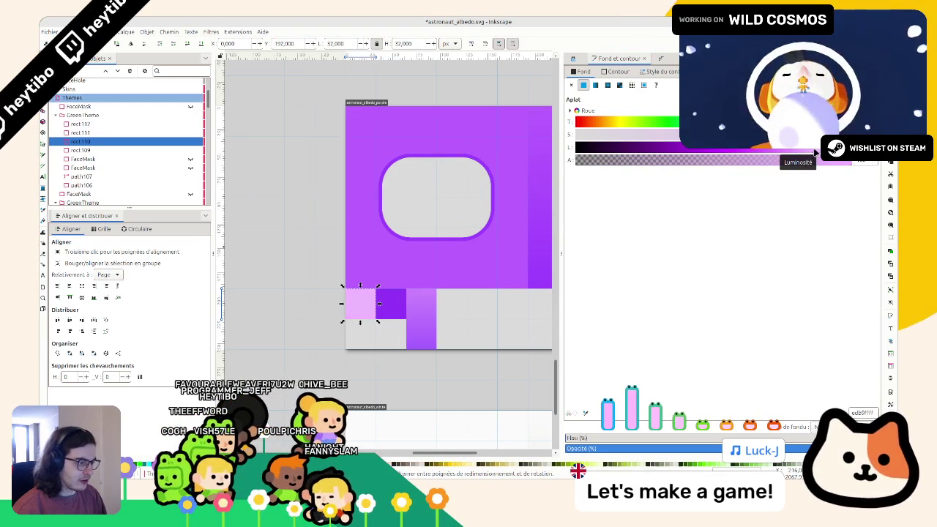
pyautogui.click(300, 258)
pyautogui.hscroll(2, 311, 265)
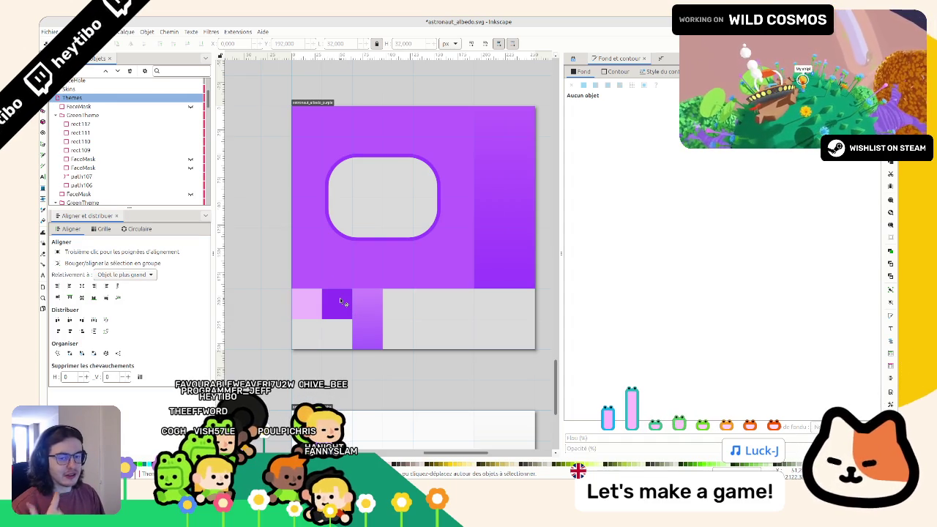
# Step: Lower the saturation and lightness of the gradient strip's colour stops to a deep violet
pyautogui.click(359, 306)
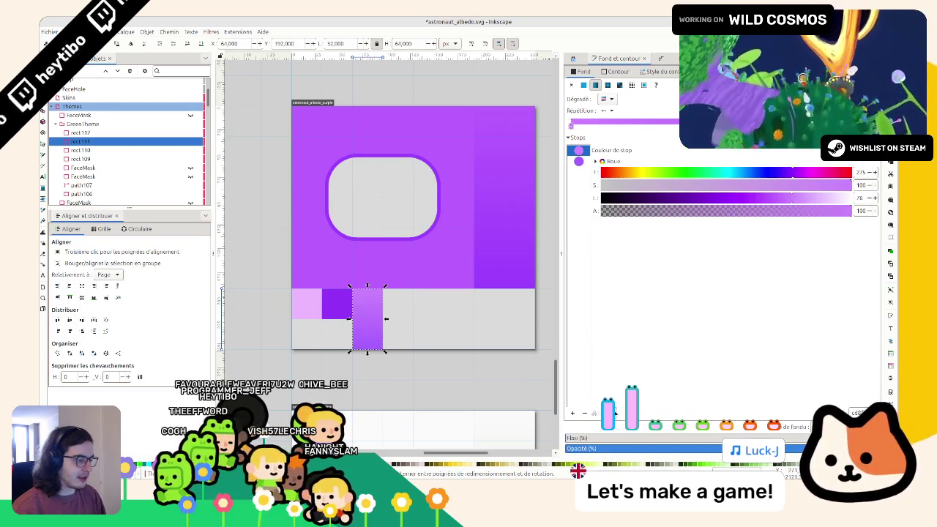
pyautogui.click(577, 162)
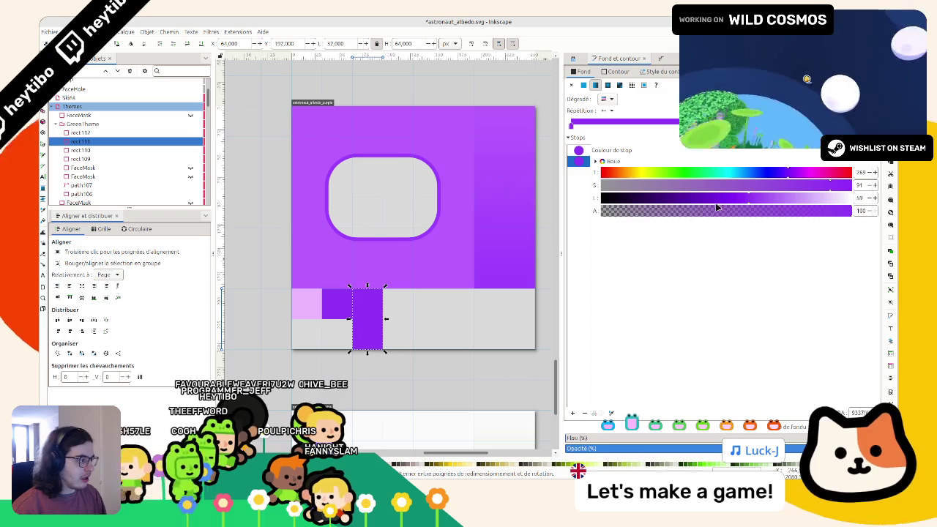
pyautogui.click(808, 186)
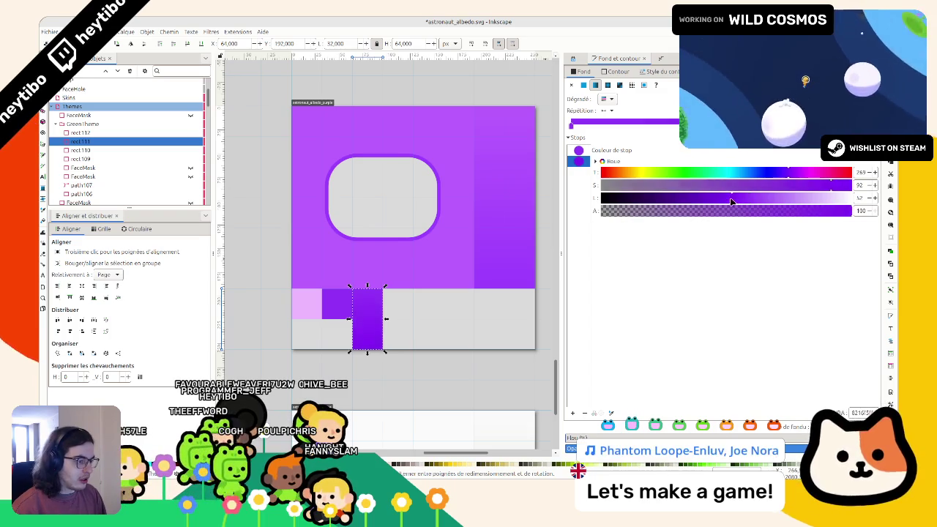
pyautogui.click(797, 186)
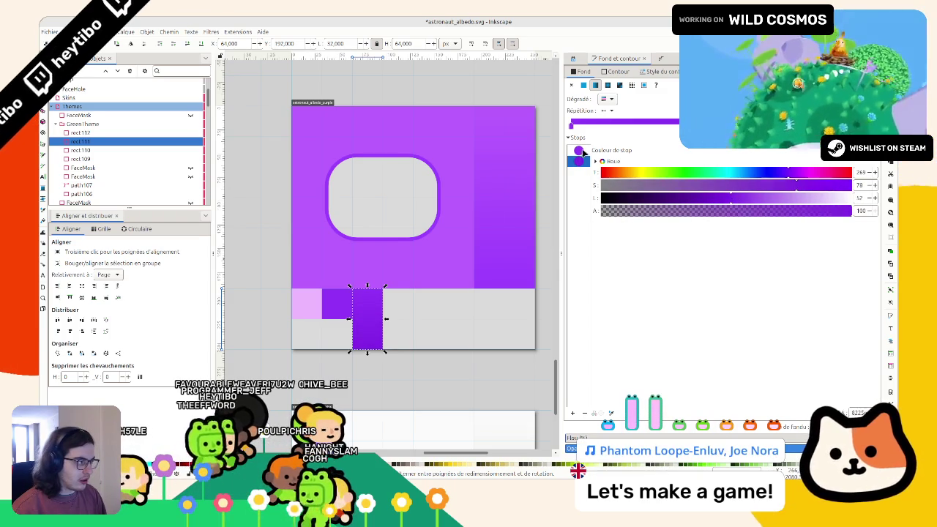
pyautogui.click(717, 199)
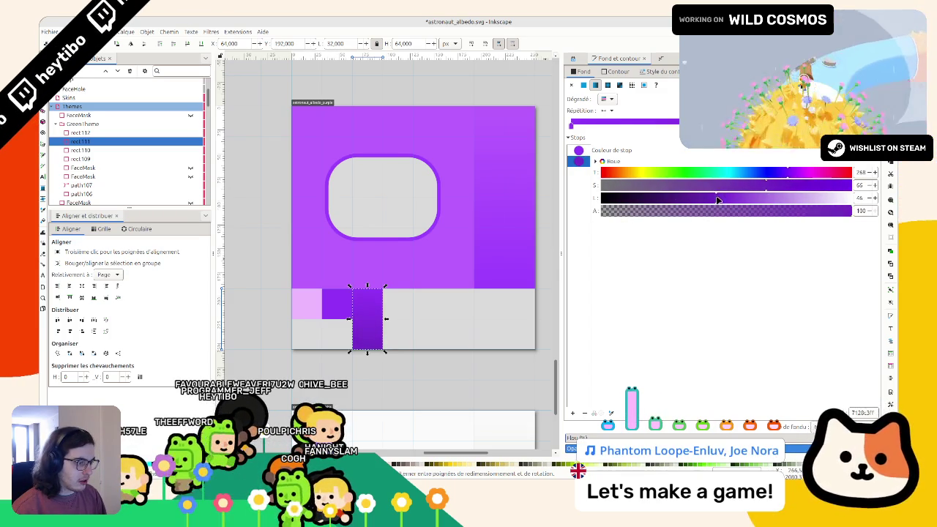
pyautogui.click(733, 199)
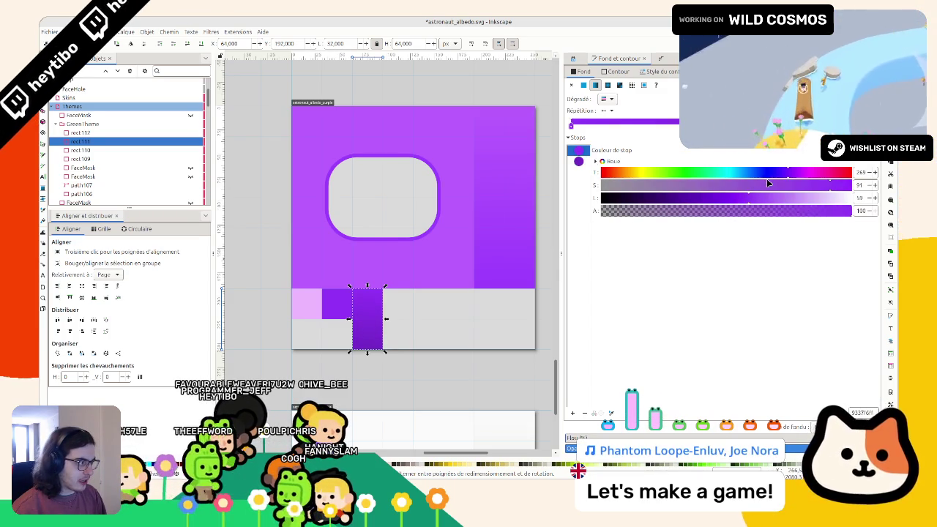
pyautogui.click(714, 198)
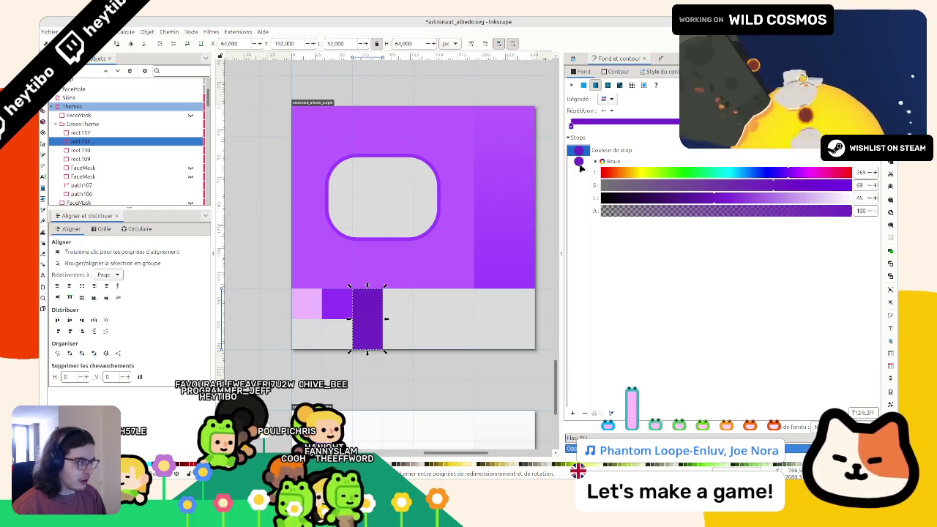
pyautogui.click(757, 188)
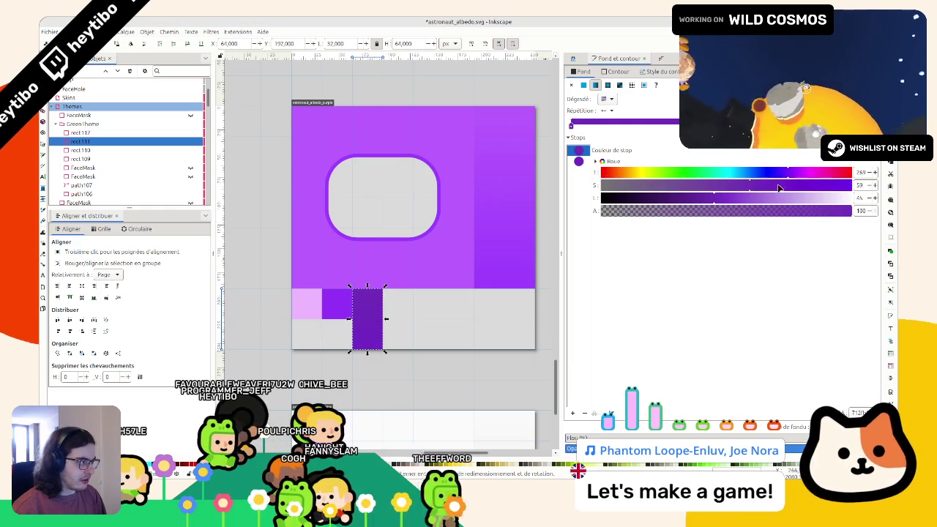
pyautogui.click(700, 198)
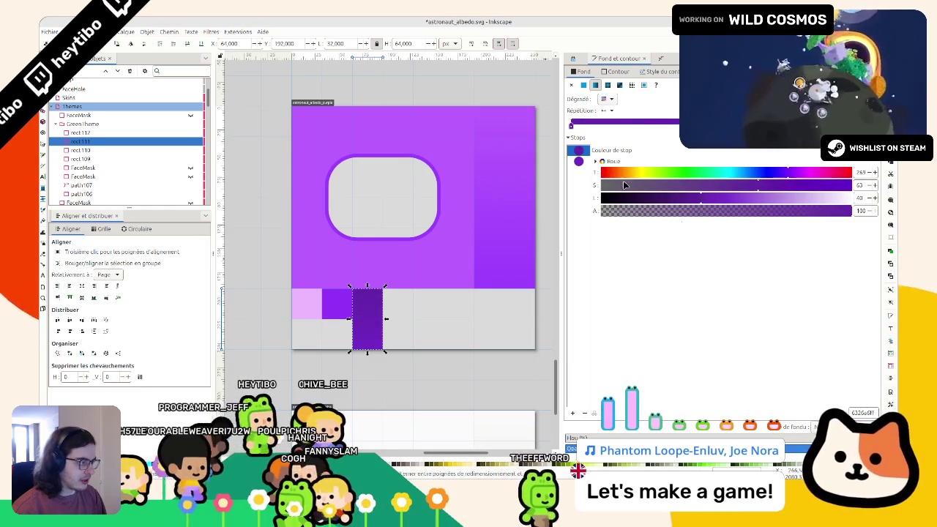
pyautogui.click(611, 162)
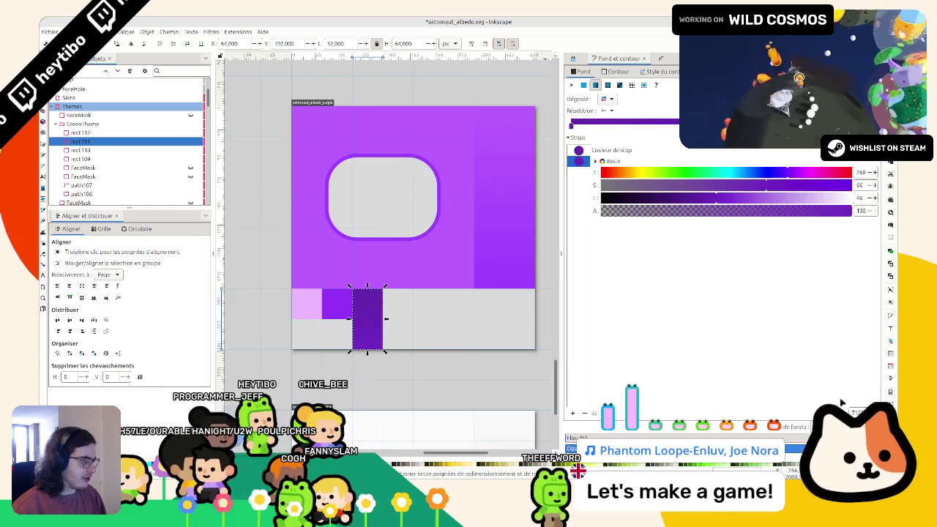
pyautogui.press('Escape')
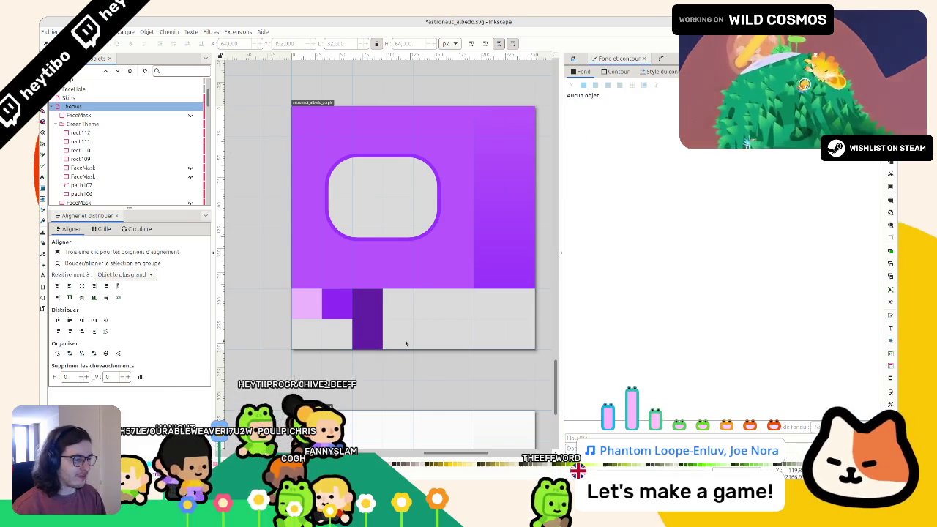
pyautogui.scroll(-1, 361, 314)
# Step: Export the purple page alone as a single image, astronaut_albedo_purple.png
pyautogui.hotkey('shift', 'F7')
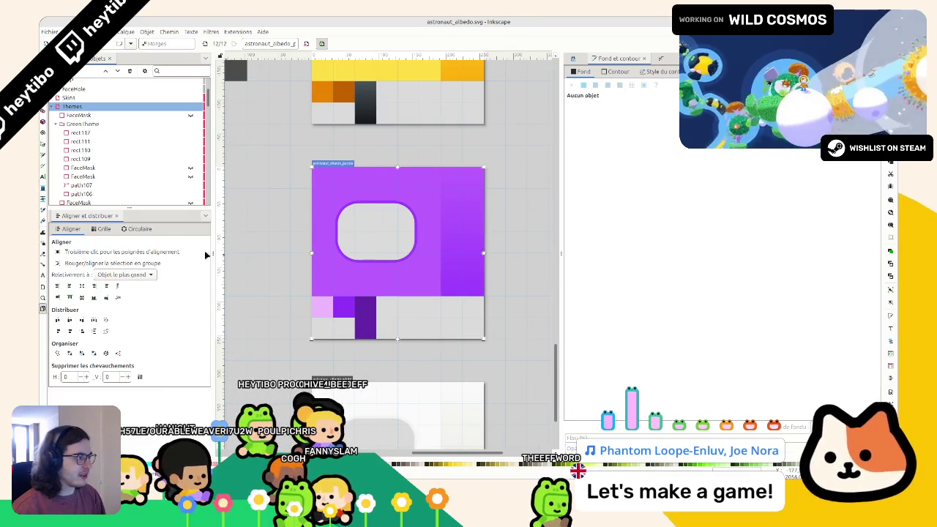
pyautogui.hotkey('ctrl', 'shift', 'e')
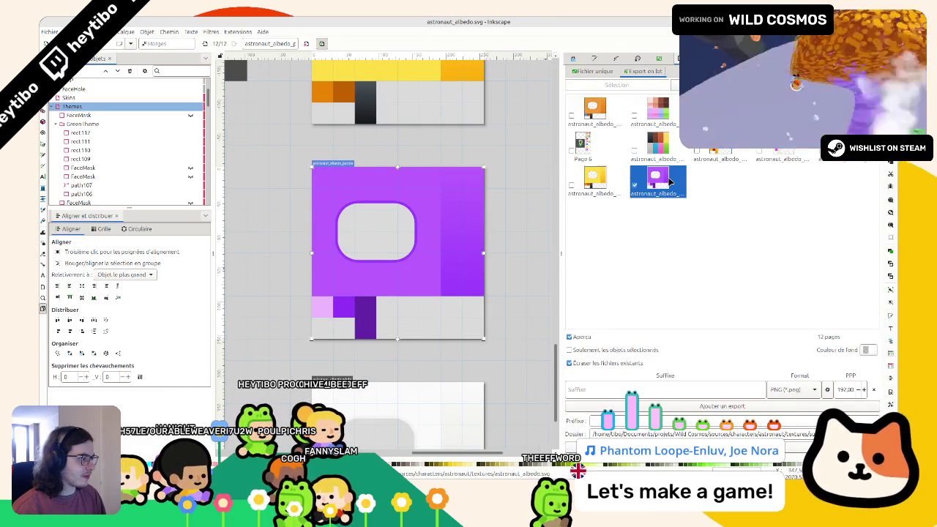
pyautogui.click(594, 71)
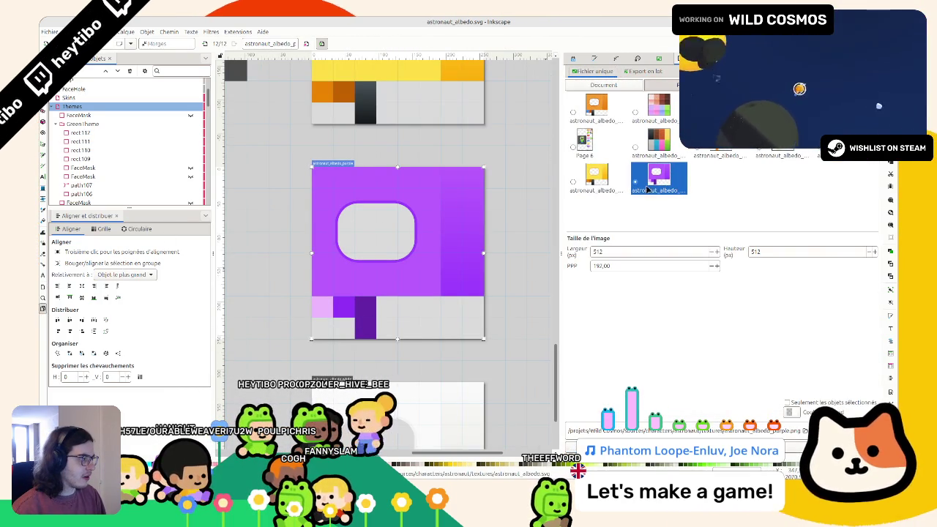
pyautogui.click(597, 179)
pyautogui.click(658, 180)
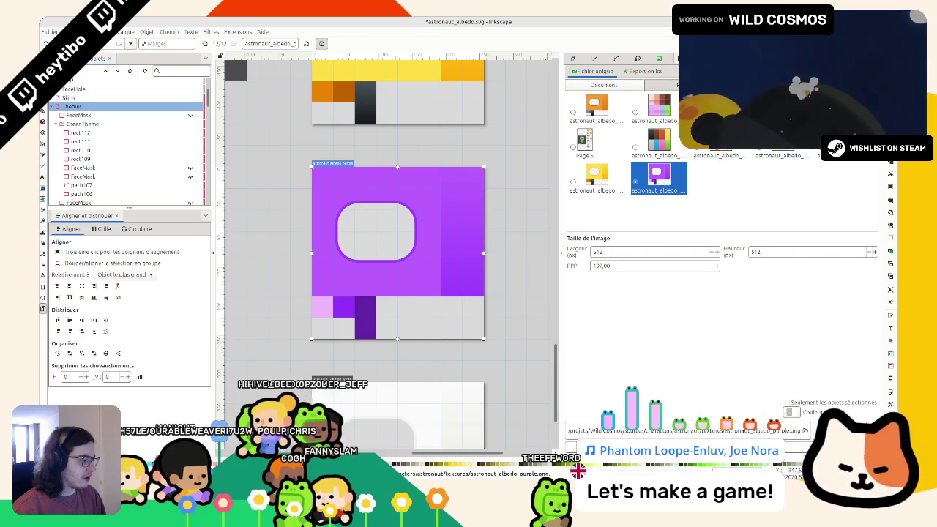
pyautogui.hotkey('alt', 'Tab')
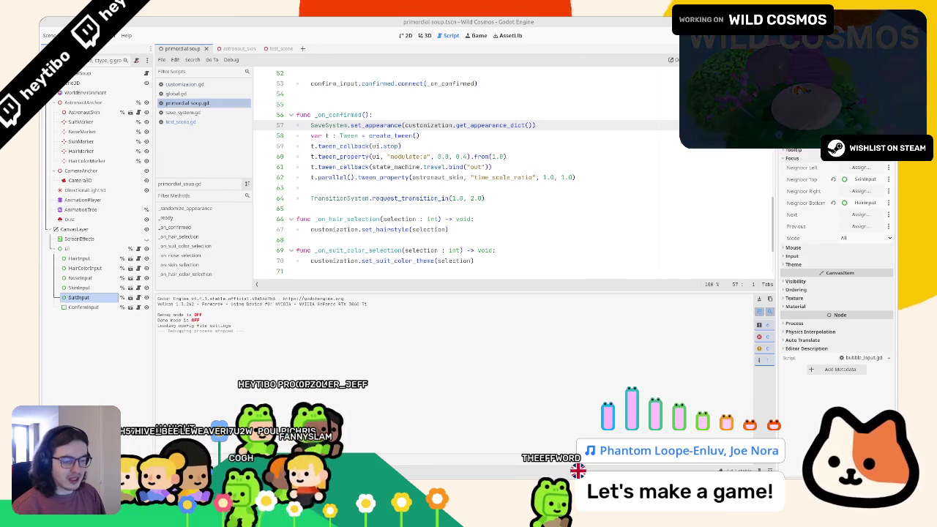
# Step: Run the game and cycle the astronaut's suit colour through the new textures to blue
pyautogui.hotkey('alt', 'f')
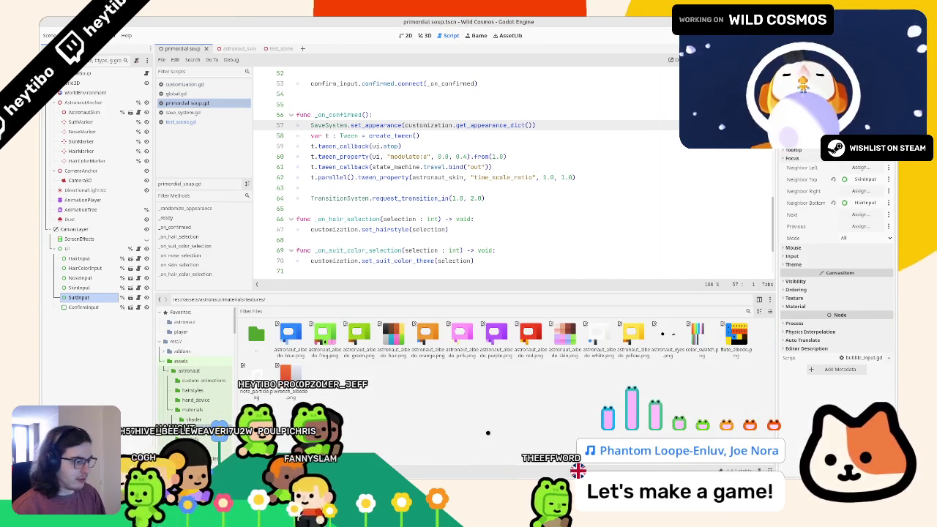
pyautogui.press('F5')
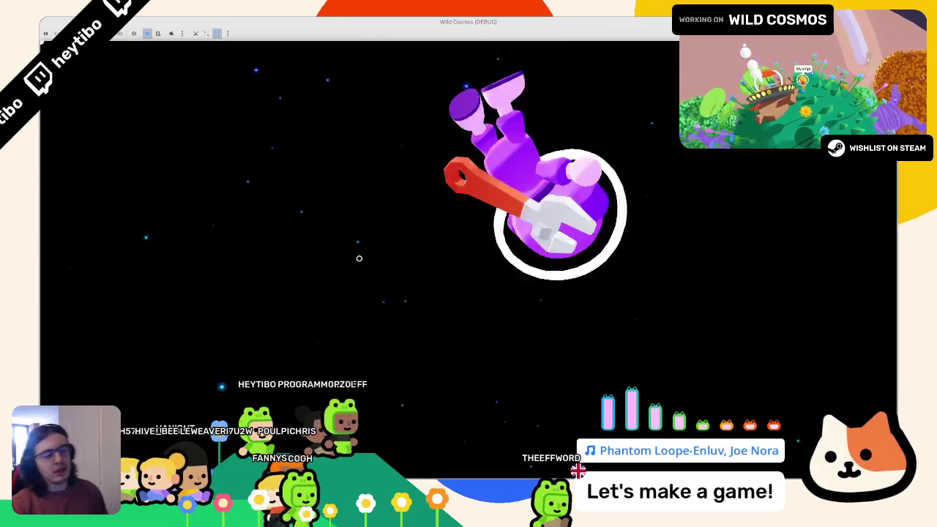
pyautogui.press('Up')
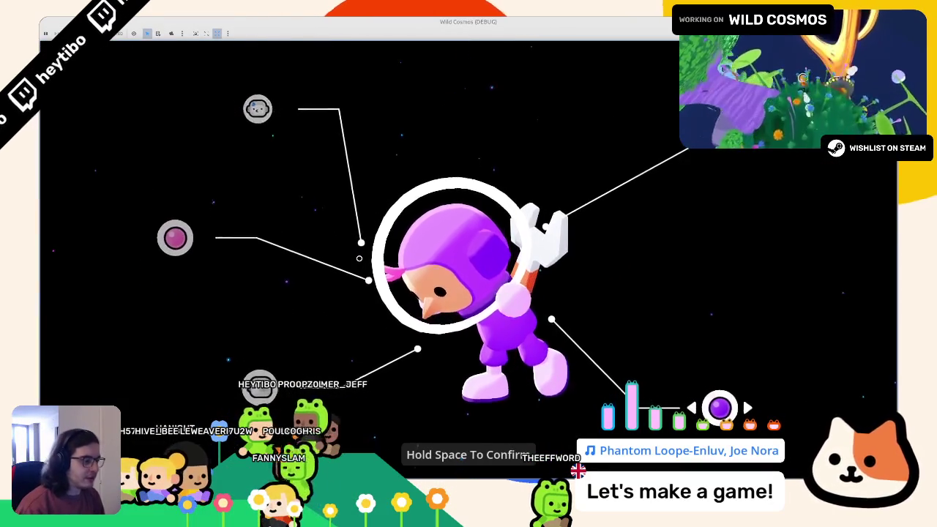
pyautogui.press('Left')
pyautogui.press('Right')
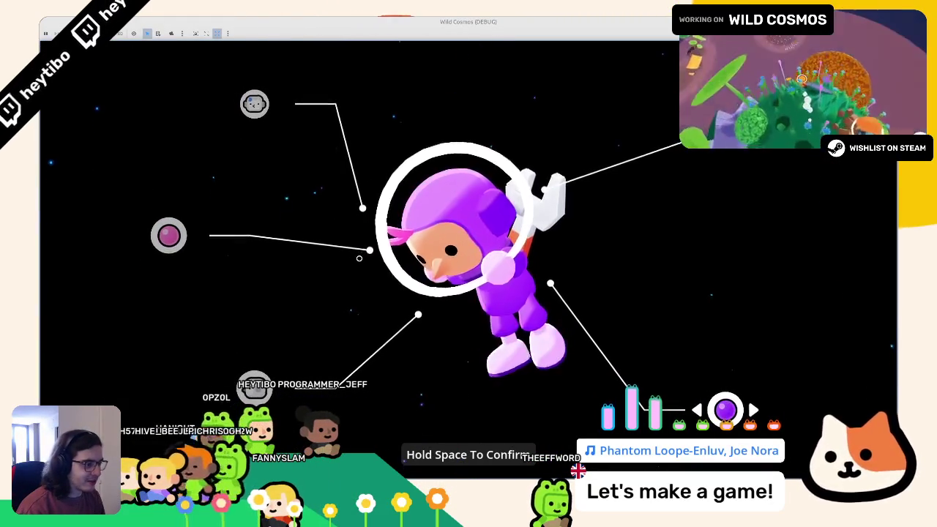
pyautogui.press('Right')
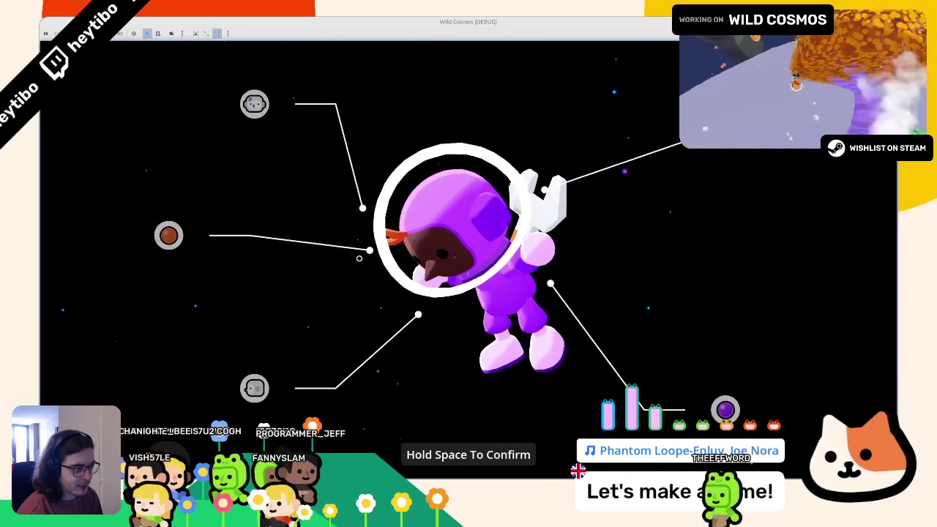
# Step: Step through the skin tone and other customizer options, changing the astronaut's face
pyautogui.press('Down')
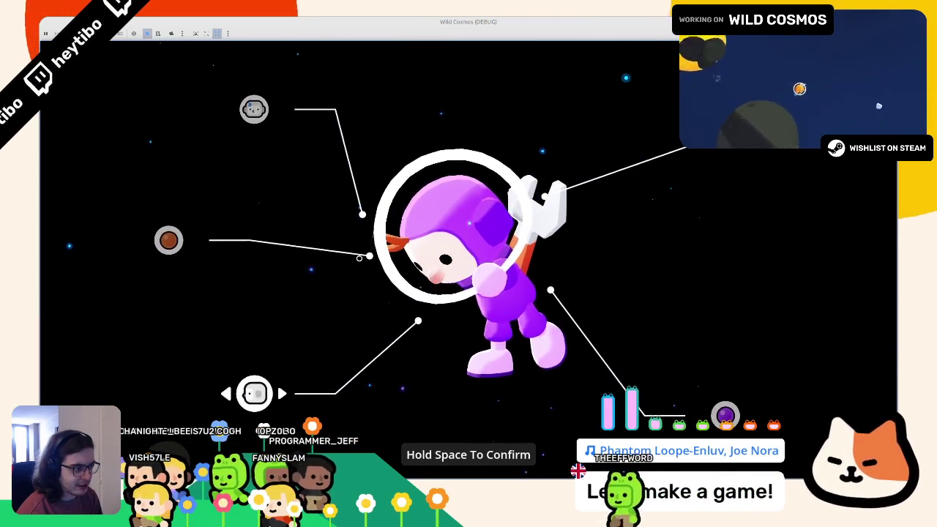
pyautogui.press('Up')
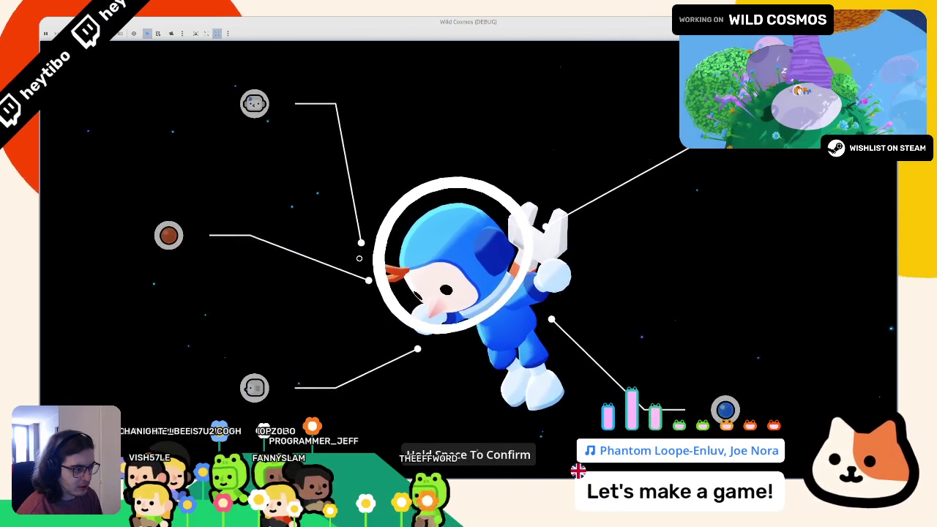
pyautogui.press('Left')
pyautogui.press('Up')
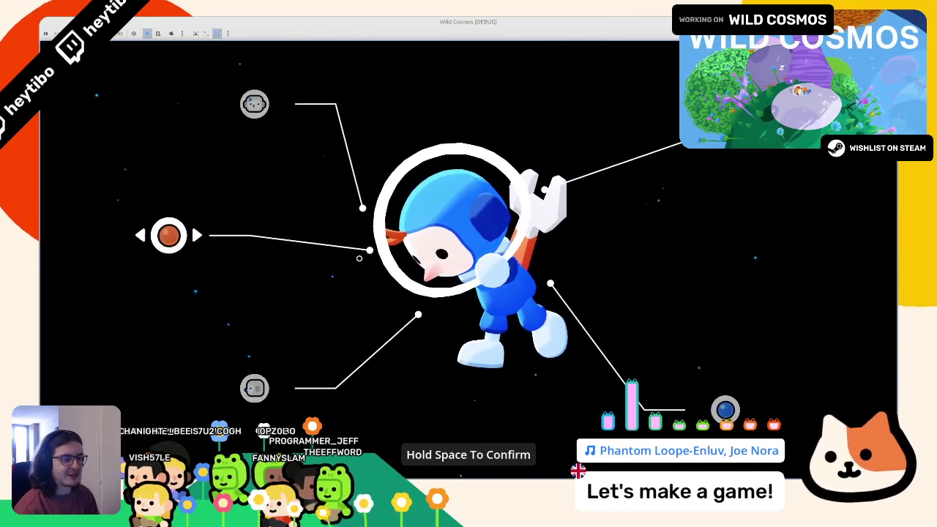
pyautogui.press('Down')
pyautogui.press('Right')
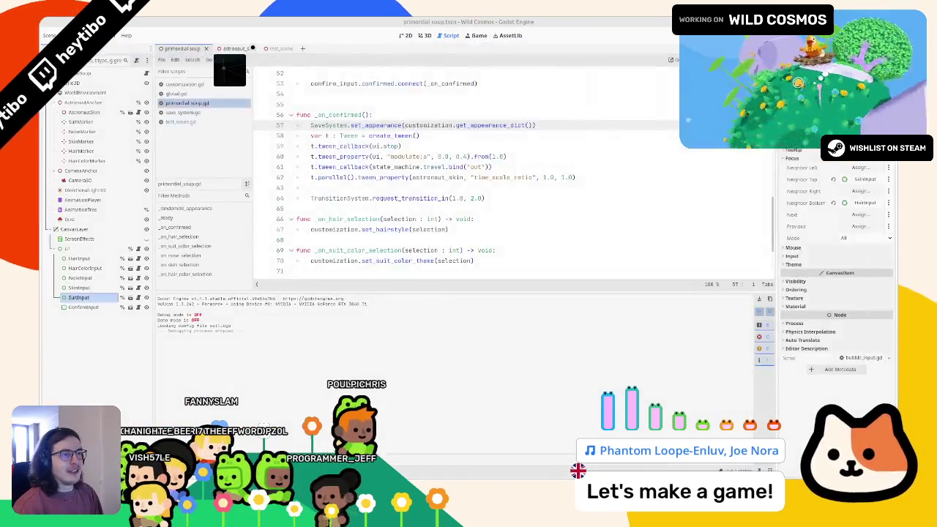
# Step: Run the test scene with F6, move the blue-suited astronaut around, stop, and list scenes
pyautogui.click(270, 49)
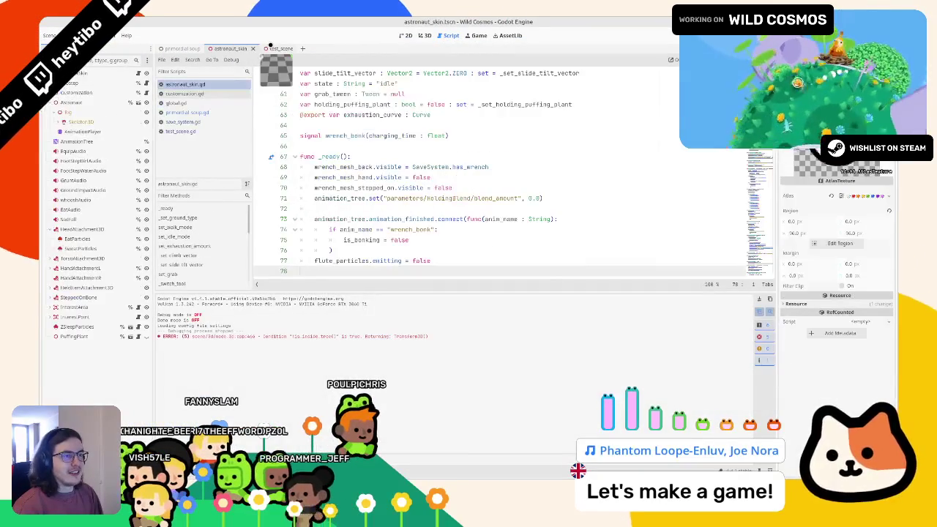
pyautogui.press('F6')
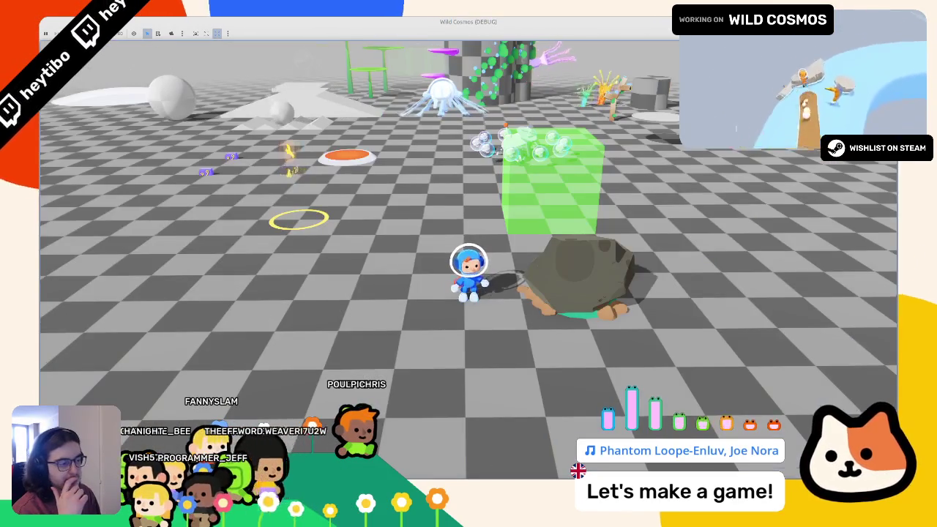
pyautogui.press('a')
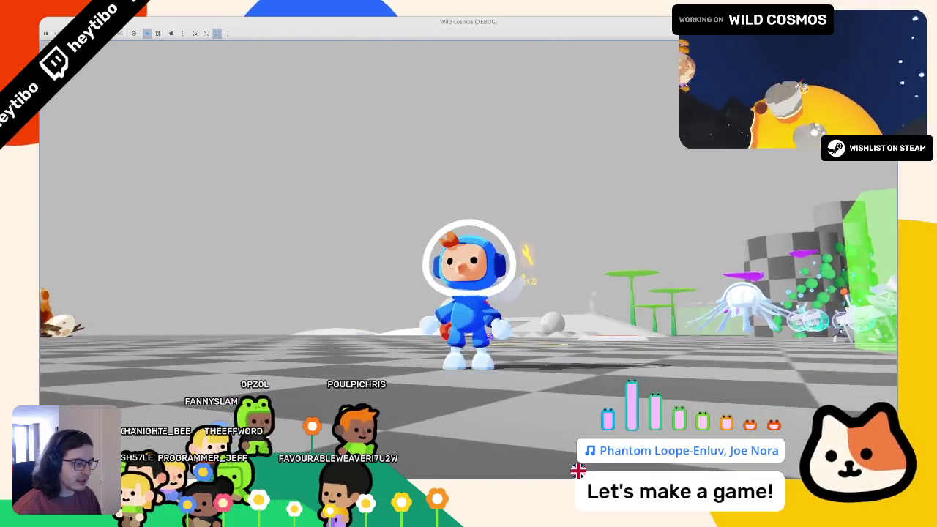
pyautogui.press('d')
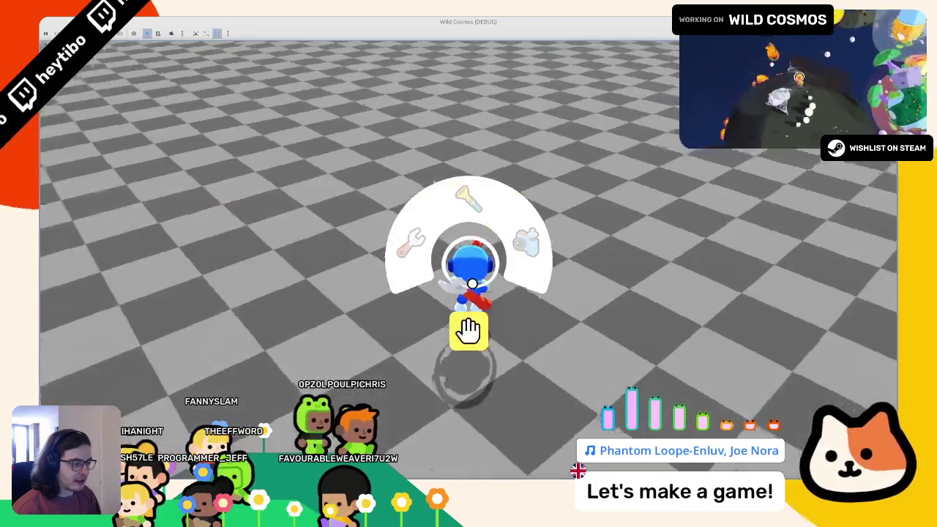
pyautogui.press('w')
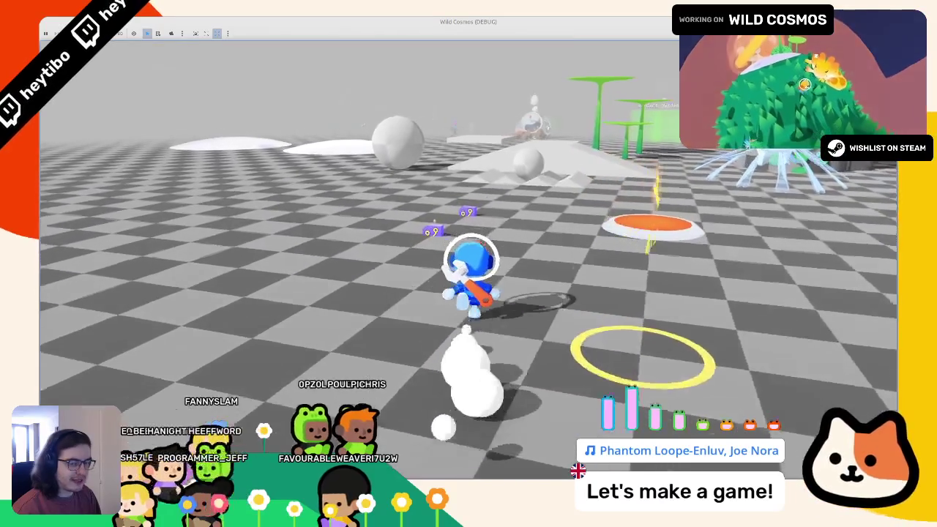
pyautogui.press('e')
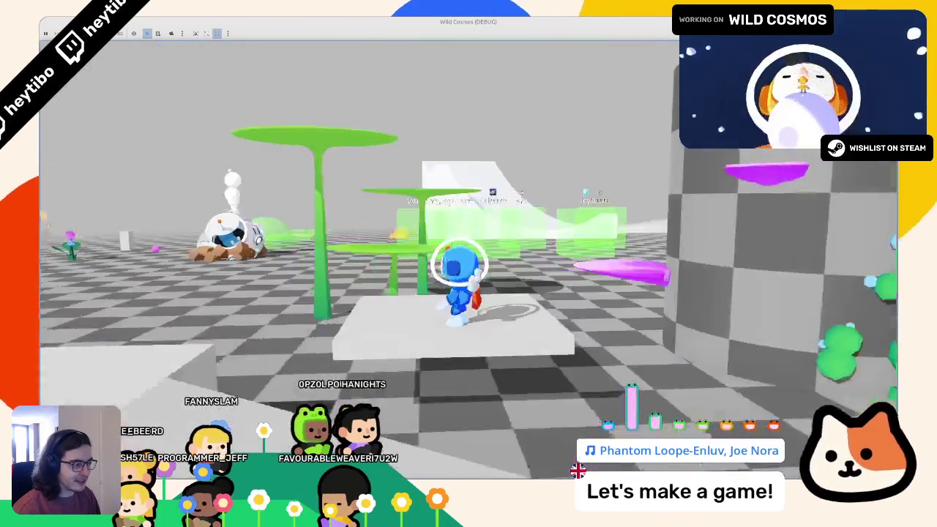
pyautogui.press('F8')
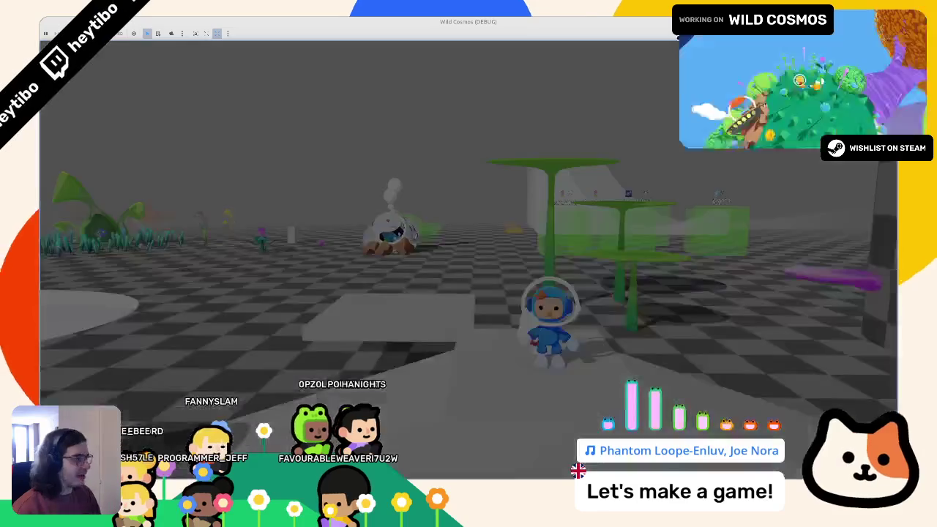
pyautogui.hotkey('ctrl', 'shift', 'o')
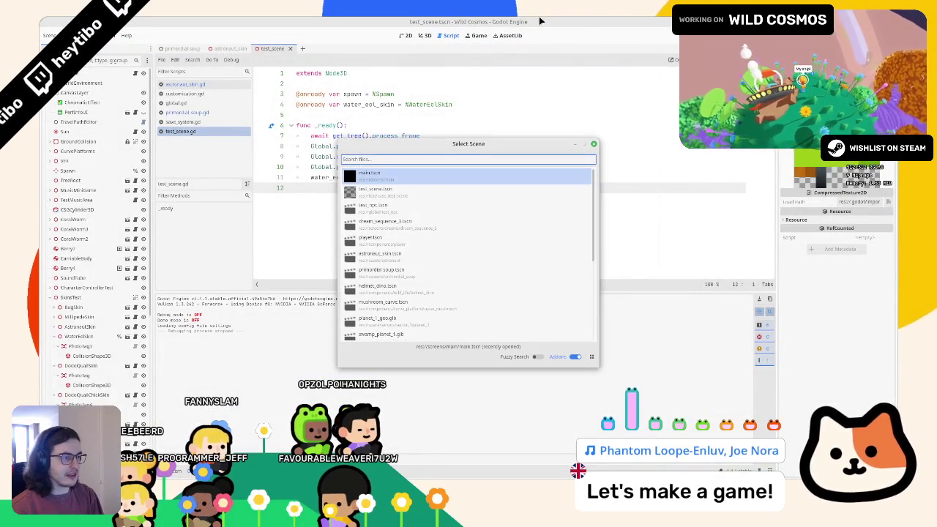
# Step: Run the main scene, dismiss the playtest prompt and close the game window
pyautogui.press('Return')
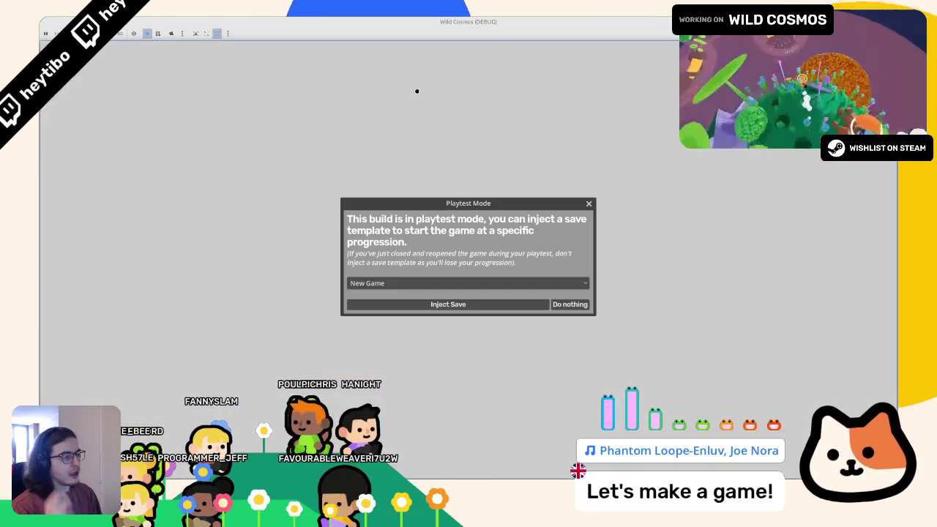
pyautogui.click(460, 283)
pyautogui.click(460, 295)
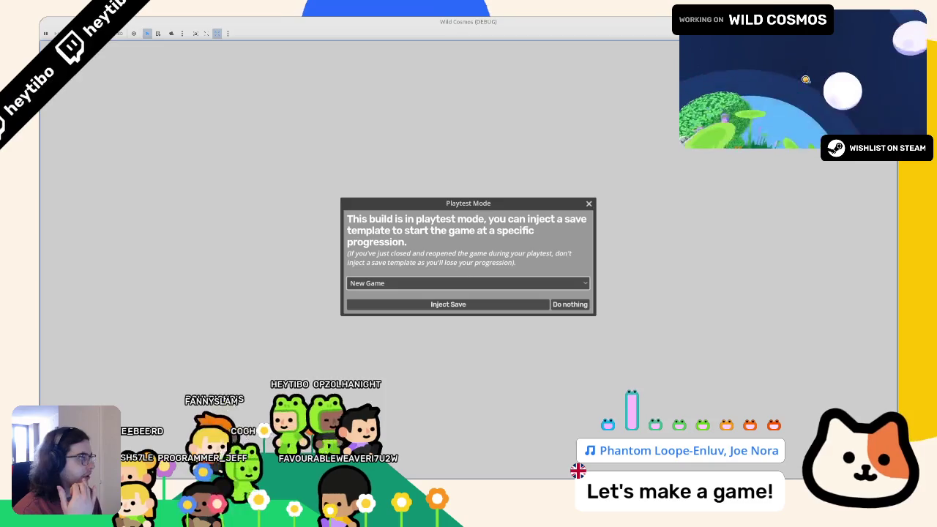
pyautogui.click(501, 303)
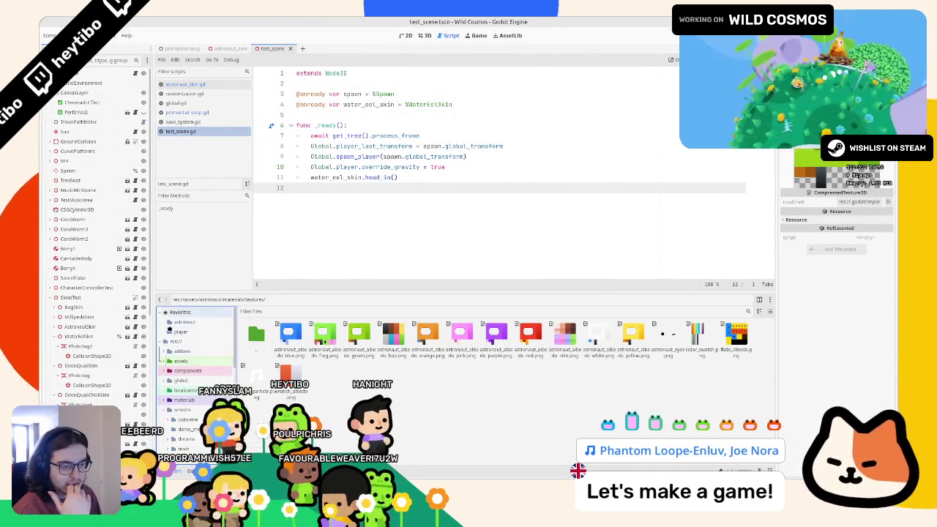
# Step: Enable Has Wrench in debug_launch_options.tres and launch the main scene again
pyautogui.click(176, 341)
pyautogui.click(599, 338)
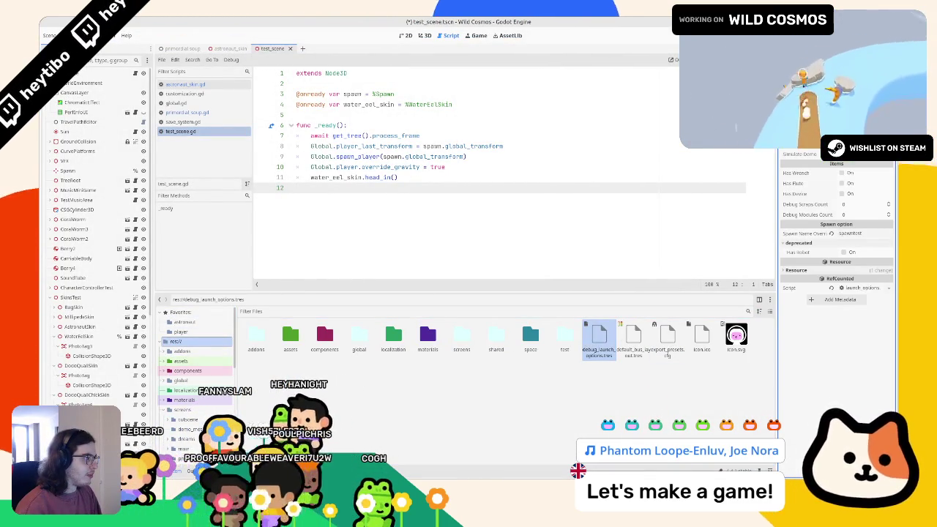
pyautogui.click(838, 173)
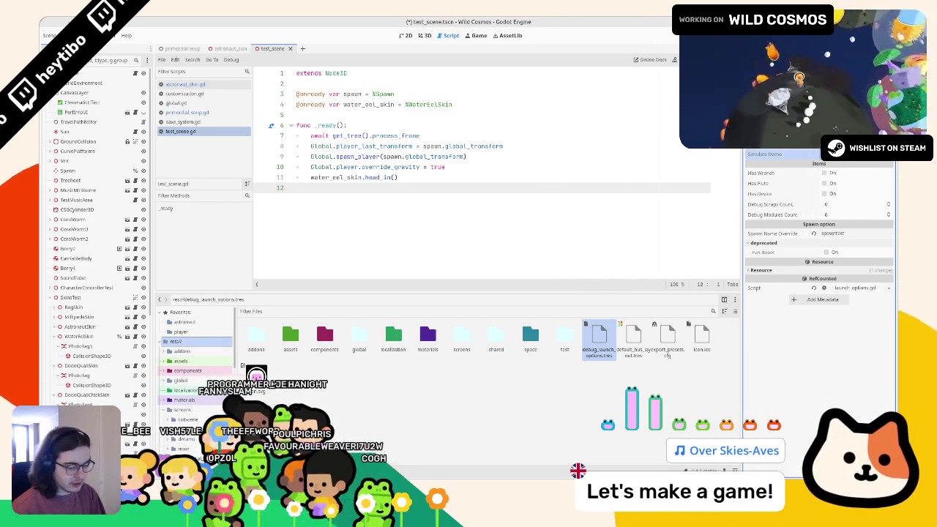
pyautogui.hotkey('ctrl', 'shift', 'F5')
pyautogui.press('Return')
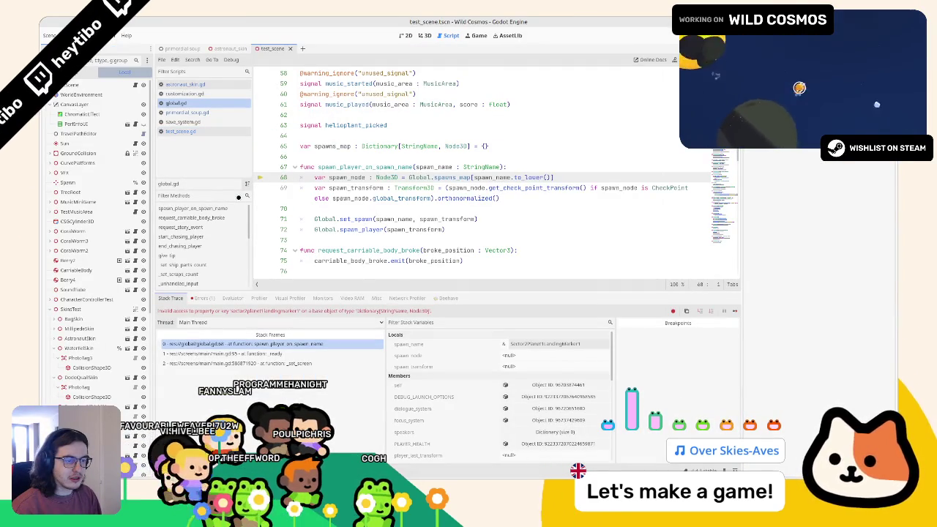
# Step: Reselect debug_launch_options.tres, save it, and relaunch the game with F5
pyautogui.hotkey('alt', 'f')
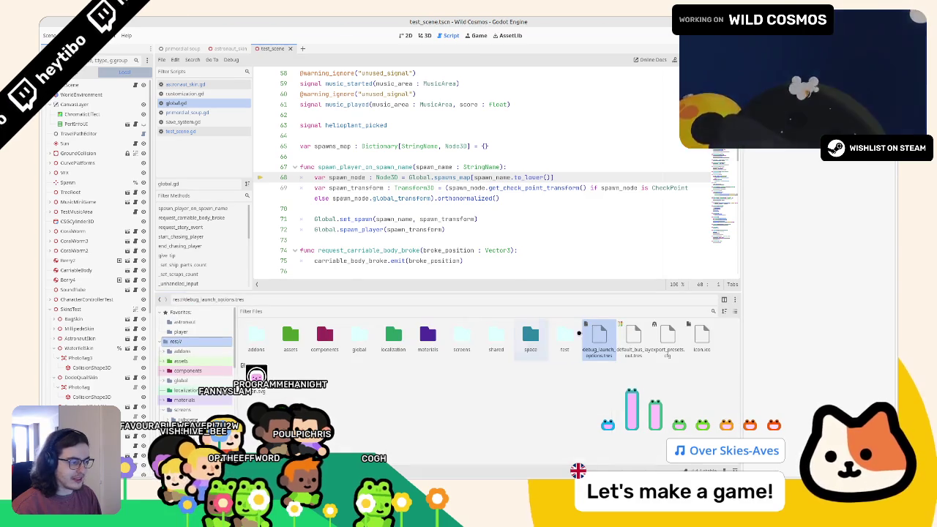
pyautogui.click(600, 340)
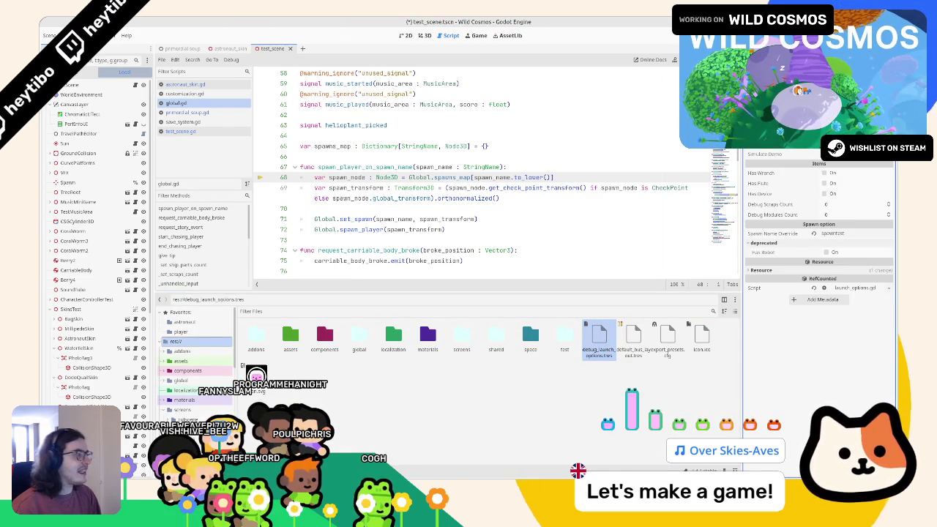
pyautogui.press('F5')
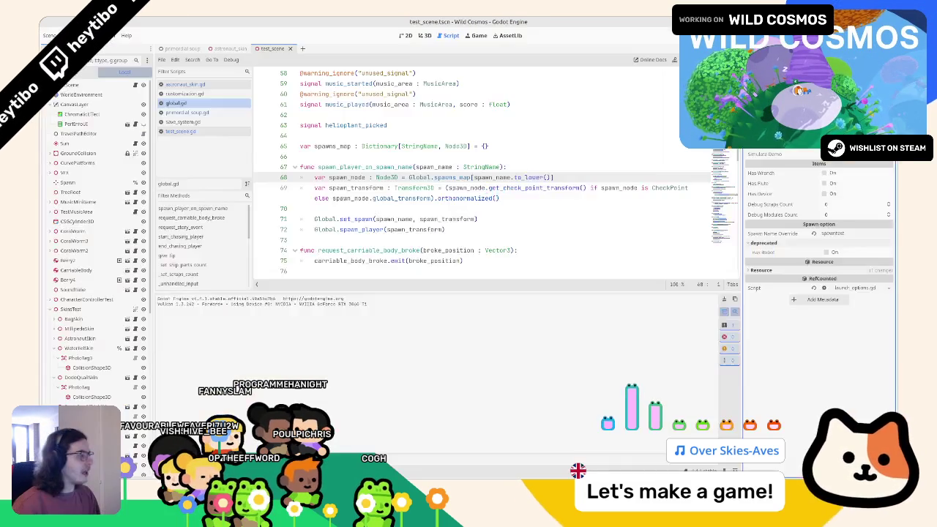
pyautogui.hotkey('alt', 'Tab')
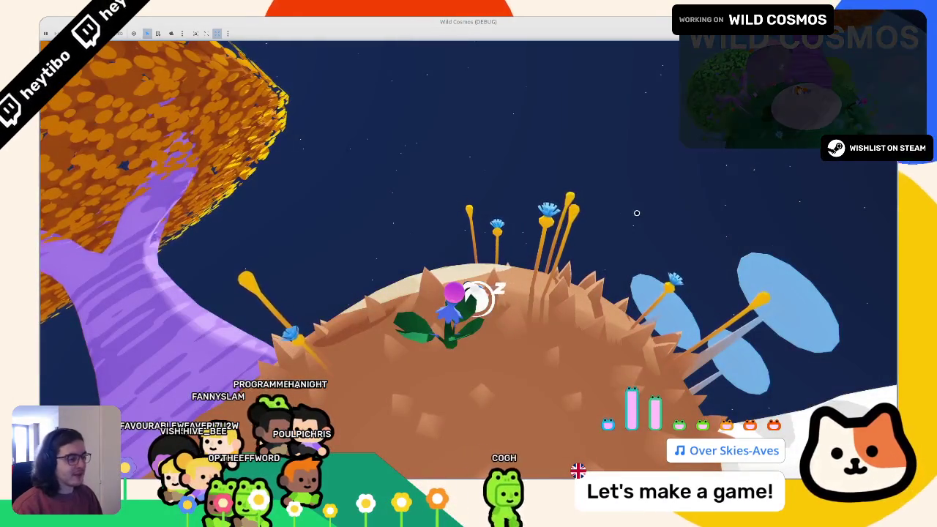
# Step: Run the astronaut around the spiky brown planet past the berry plant, then stop the game
pyautogui.press('w')
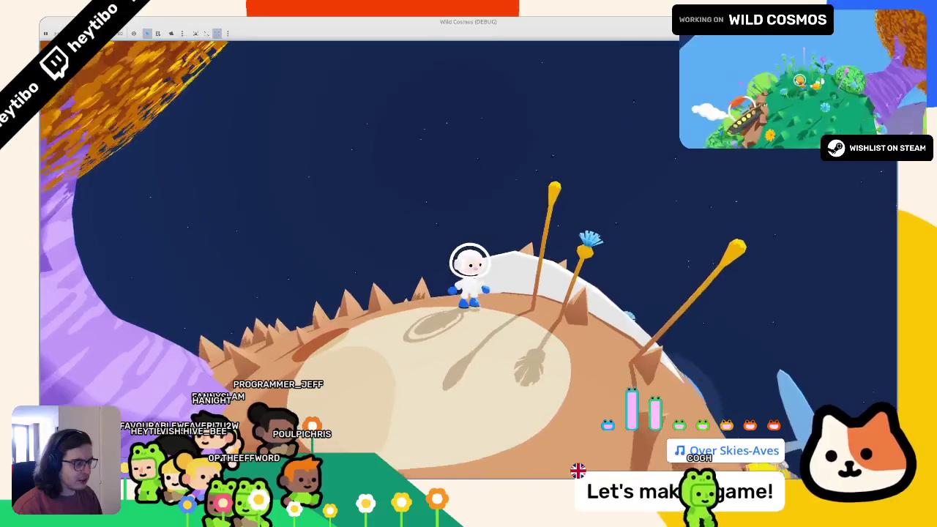
pyautogui.press('w')
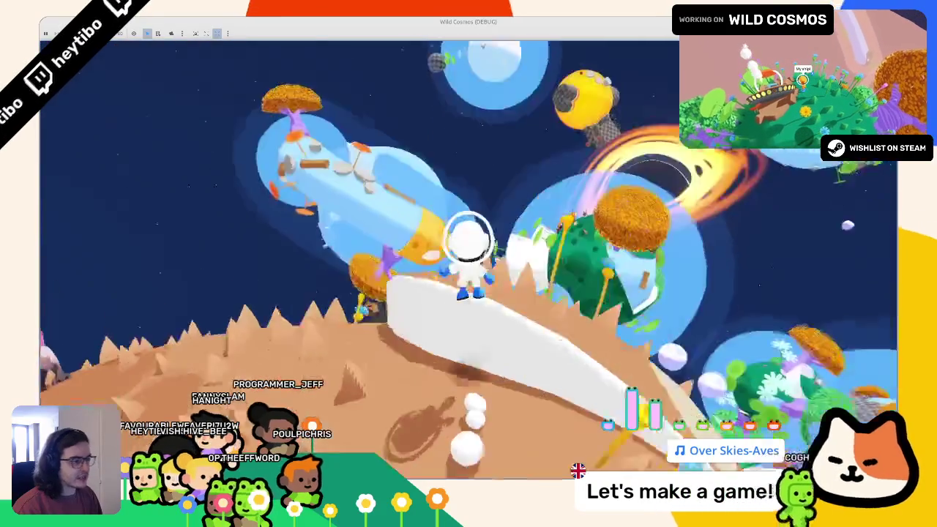
pyautogui.press('w')
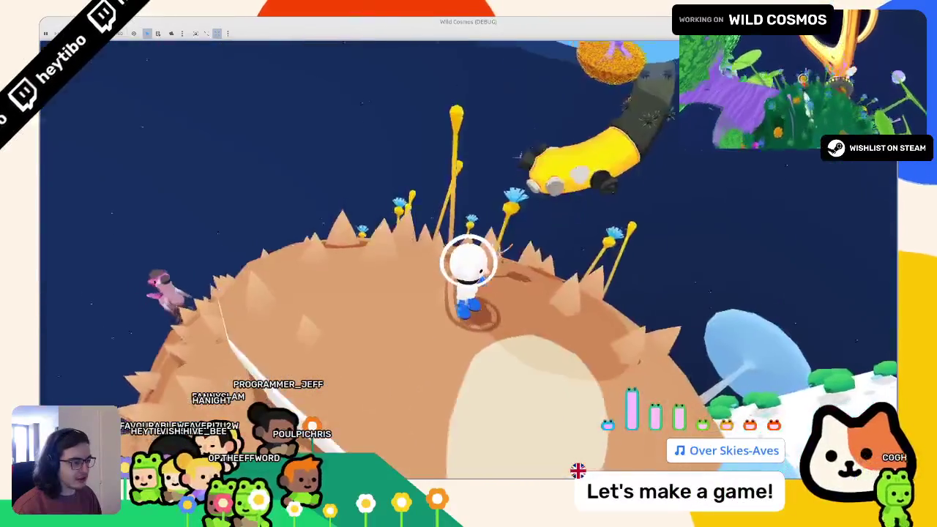
pyautogui.press('w')
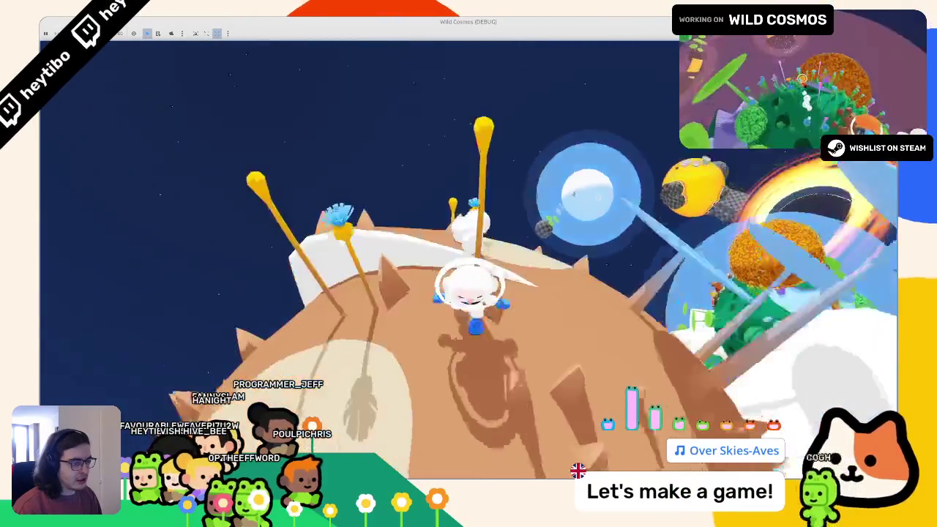
pyautogui.press('w')
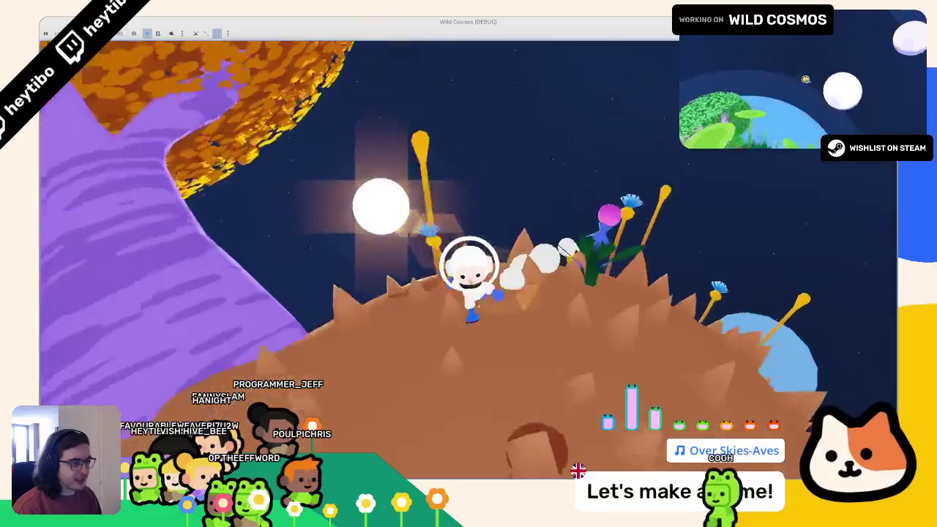
pyautogui.press('w')
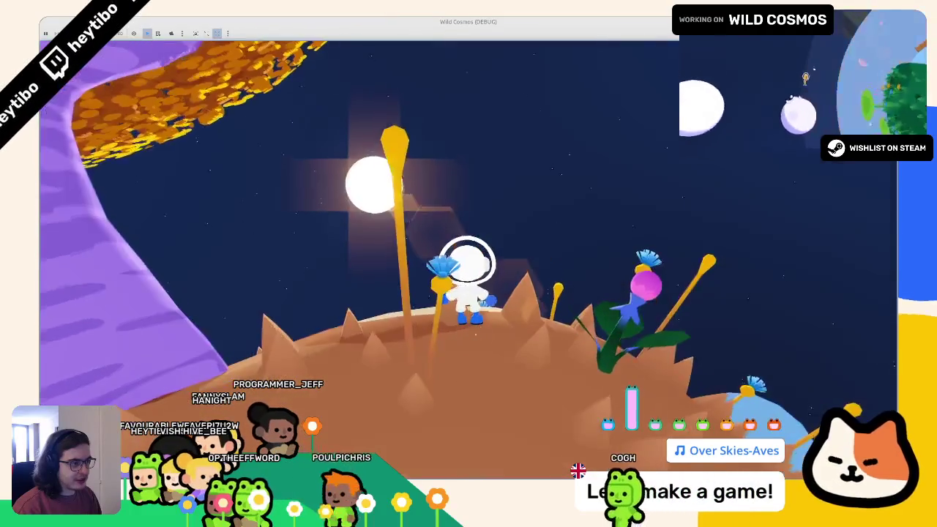
pyautogui.press('w')
pyautogui.press('w')
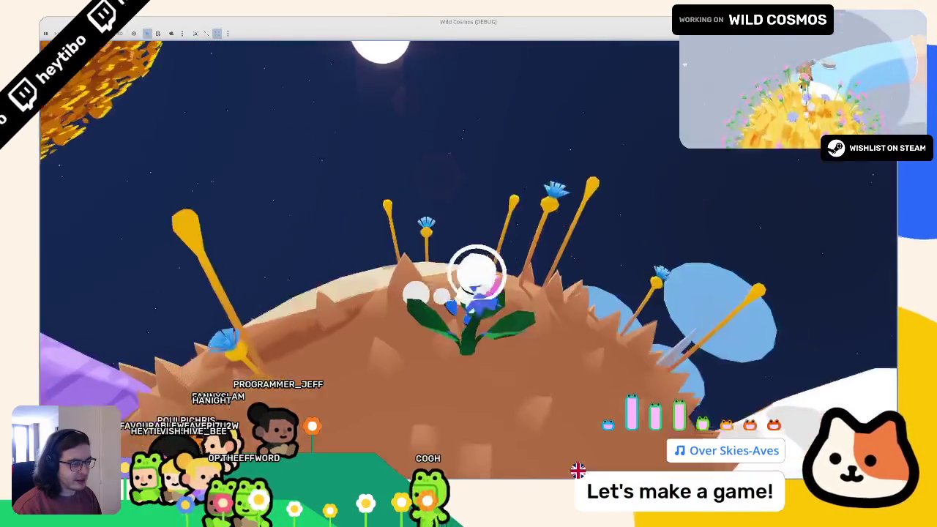
pyautogui.press('w')
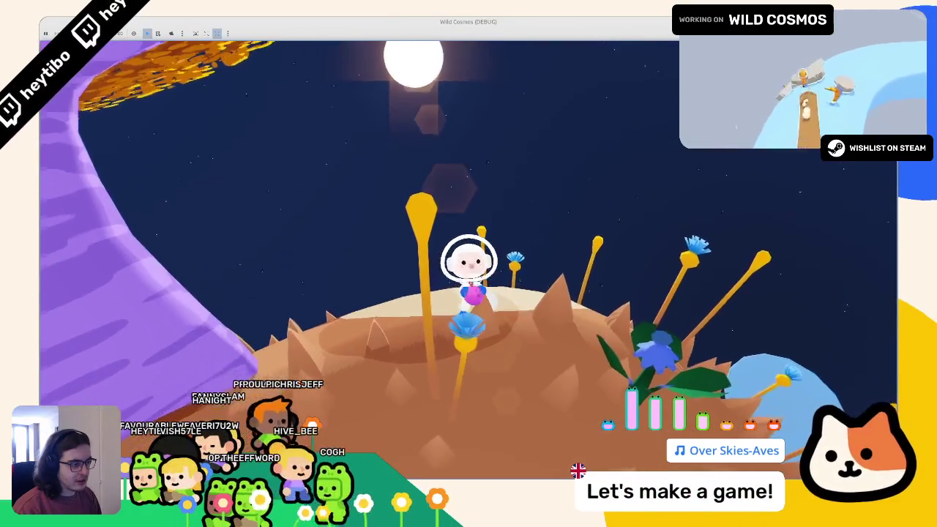
pyautogui.press('F8')
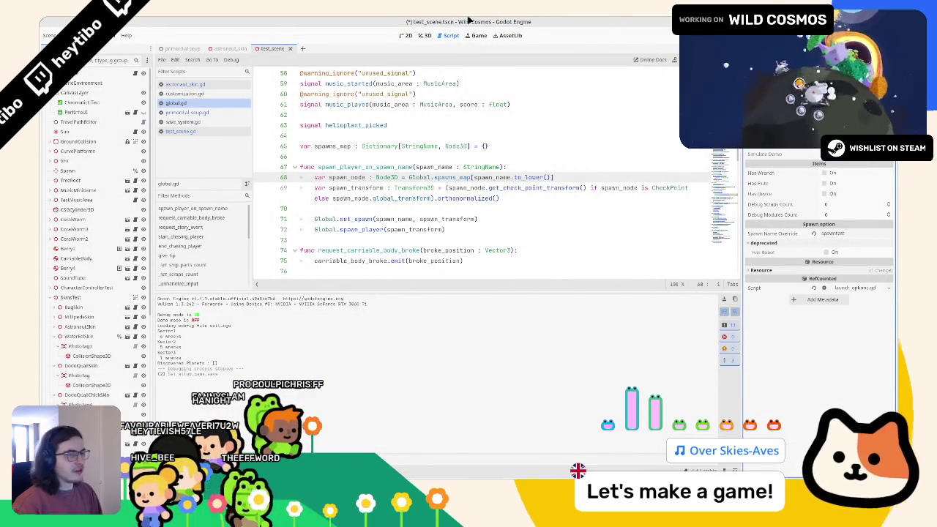
# Step: Relaunch past the debugger break, run the astronaut across the checkered level, then stop
pyautogui.press('F5')
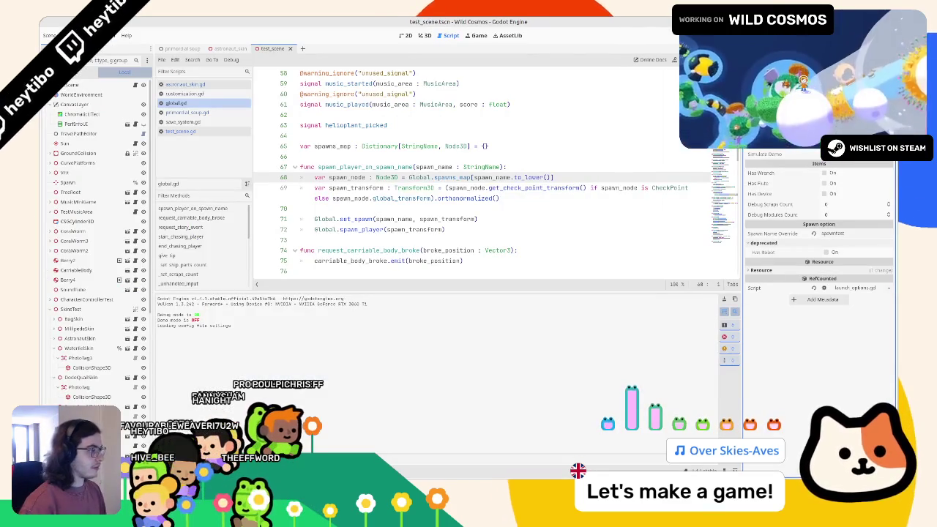
pyautogui.press('F5')
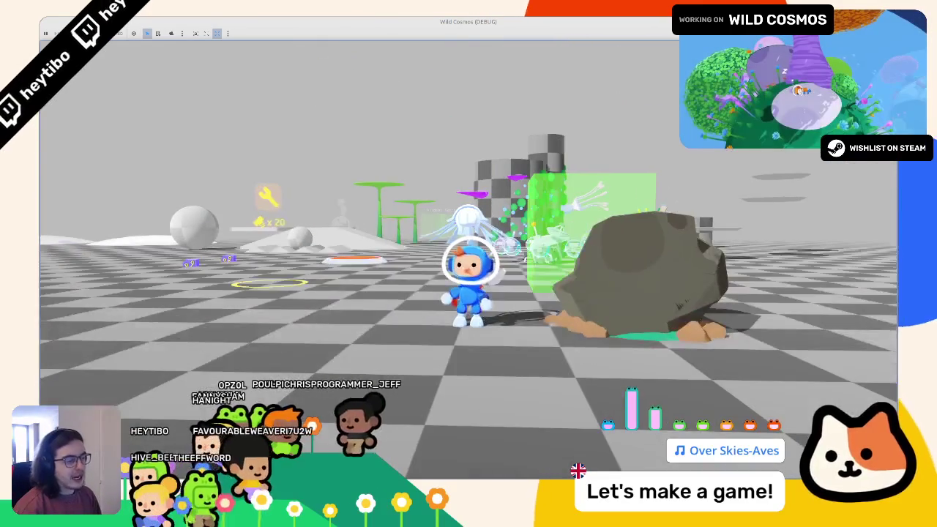
pyautogui.press('a')
pyautogui.press('a')
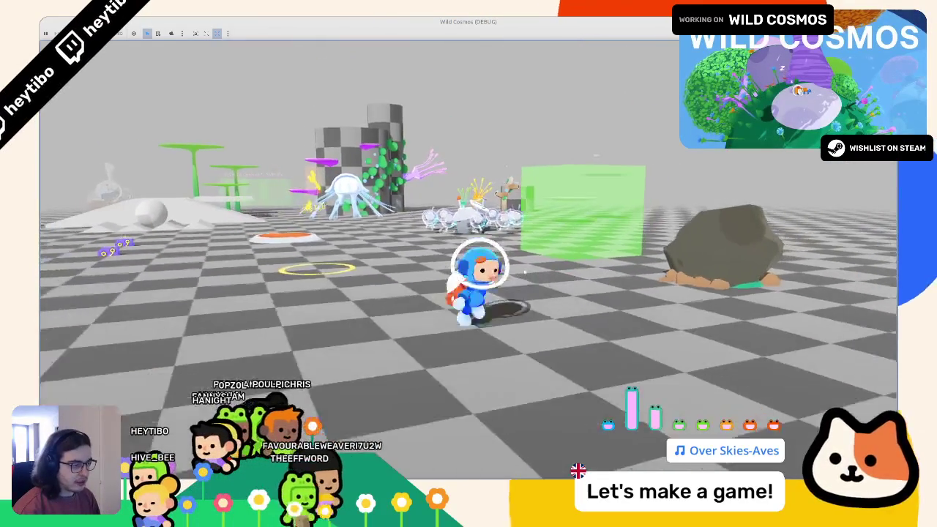
pyautogui.press('a')
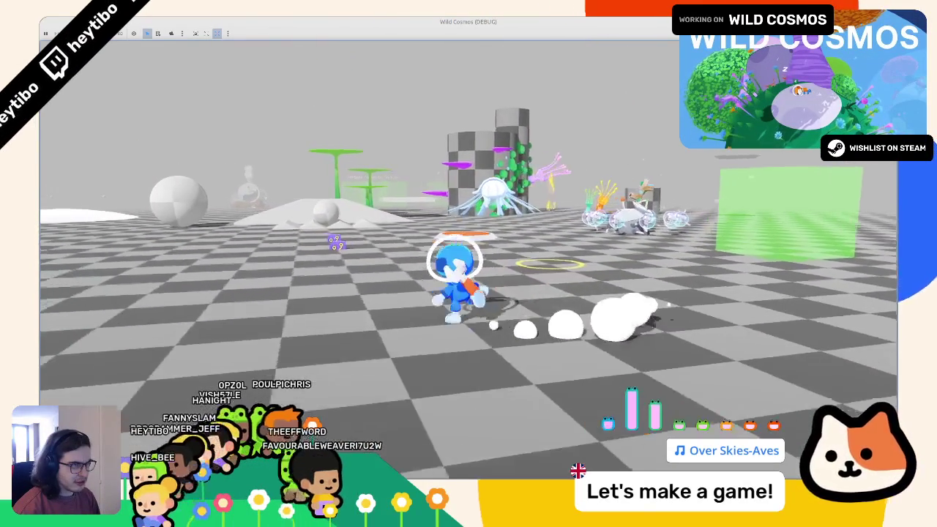
pyautogui.press('a')
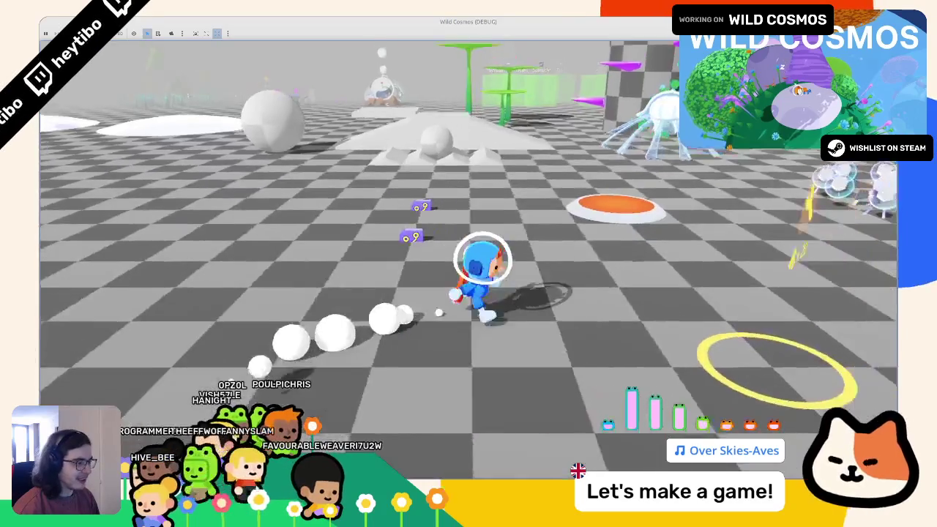
pyautogui.press('w')
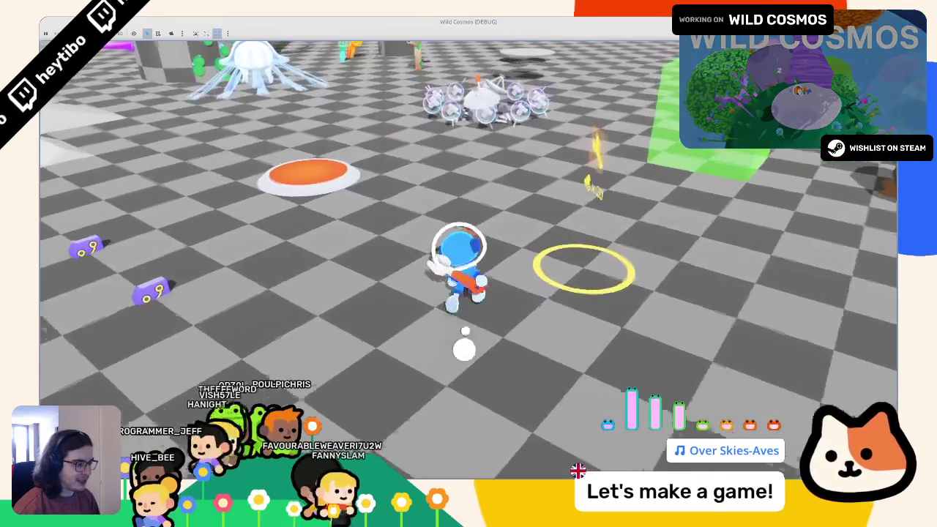
pyautogui.press('F8')
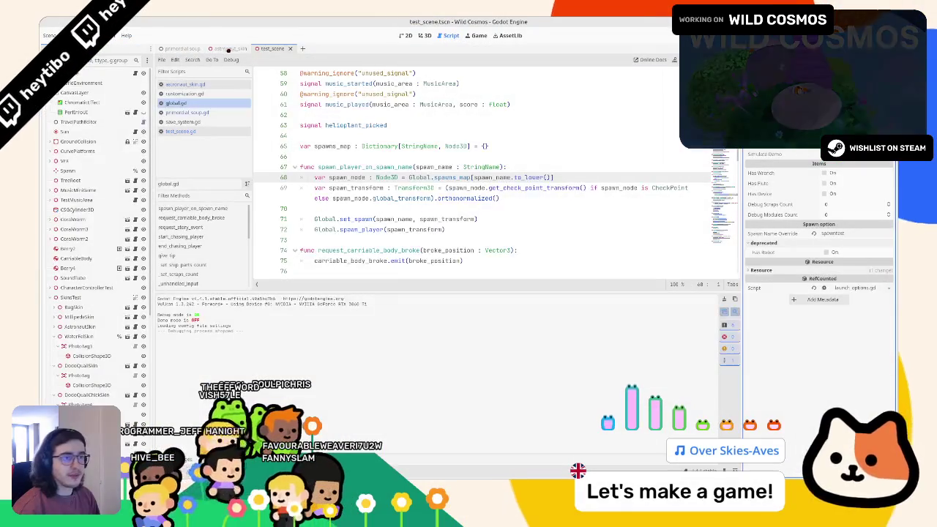
# Step: Review _override_load_game in save_system.gd, then show the test scene in the 3D view
pyautogui.click(183, 122)
pyautogui.scroll(20, 569, 219)
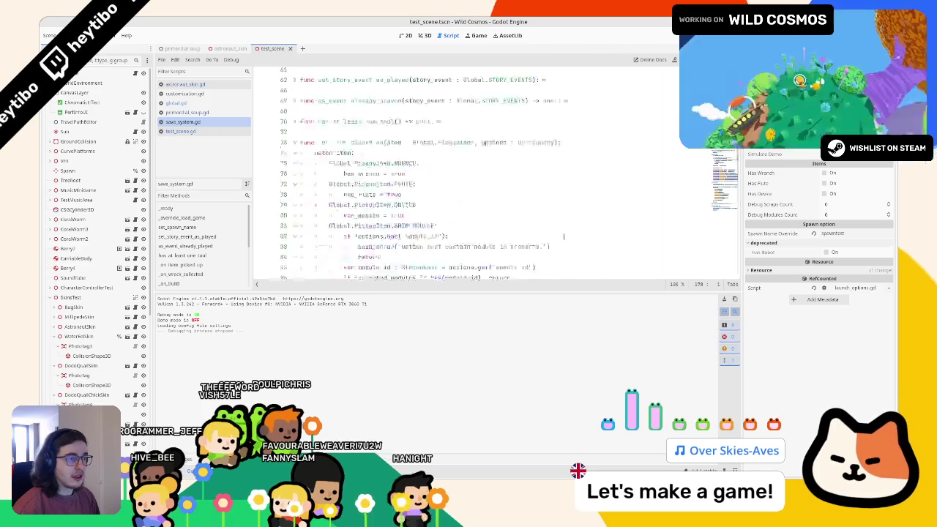
pyautogui.scroll(-8, 473, 247)
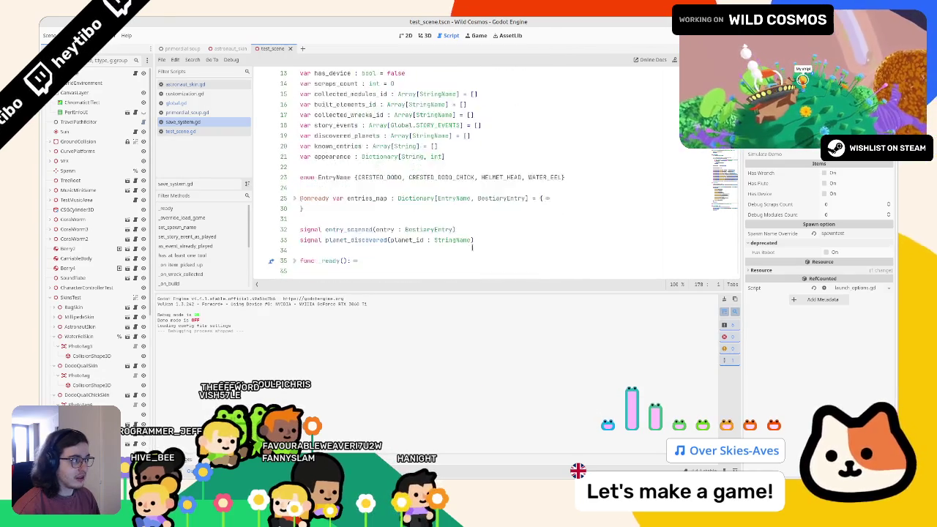
pyautogui.scroll(-8, 443, 233)
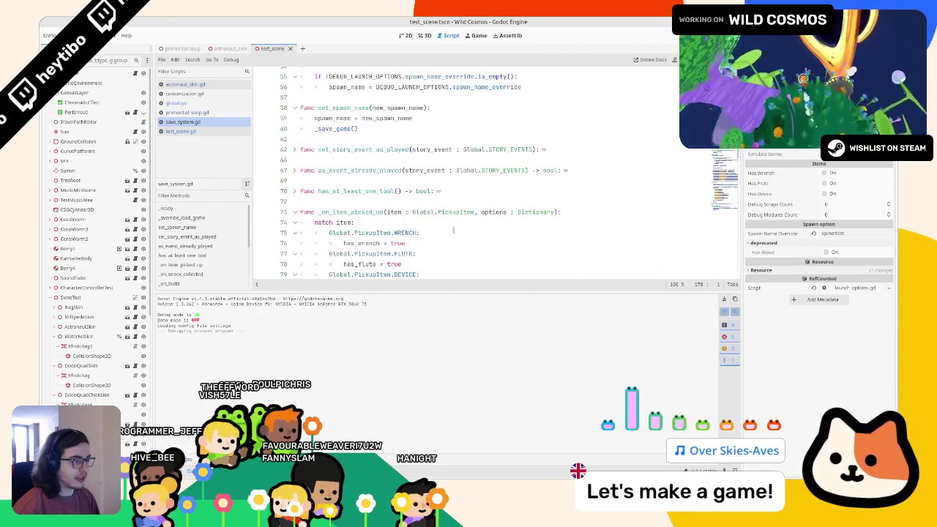
pyautogui.scroll(10, 454, 229)
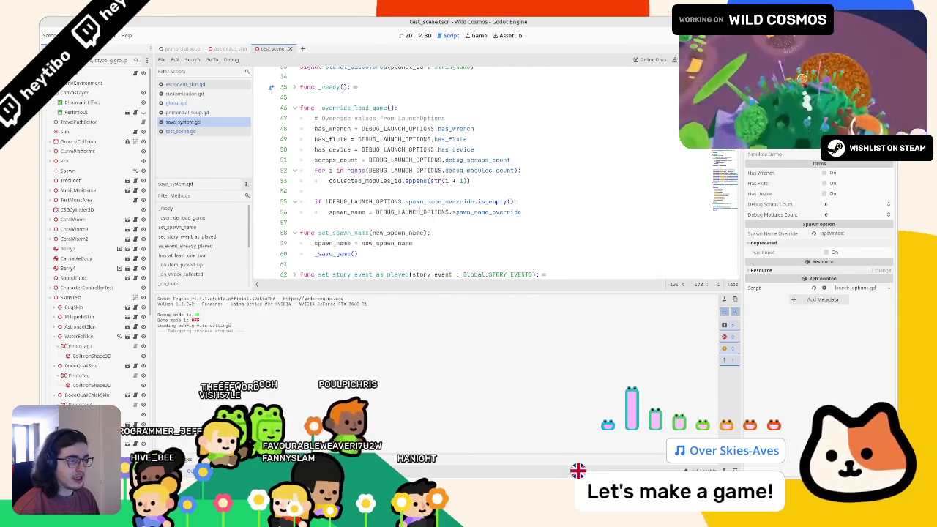
pyautogui.scroll(-3, 410, 211)
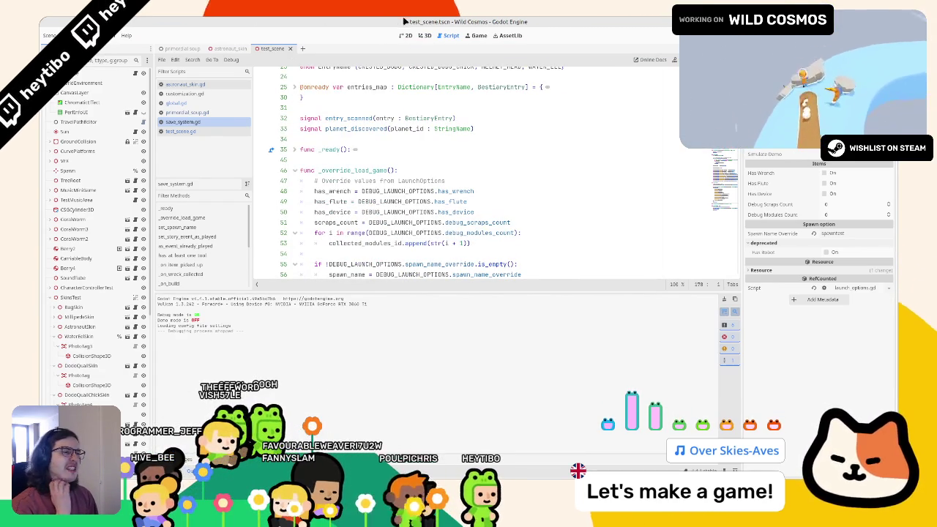
pyautogui.click(422, 35)
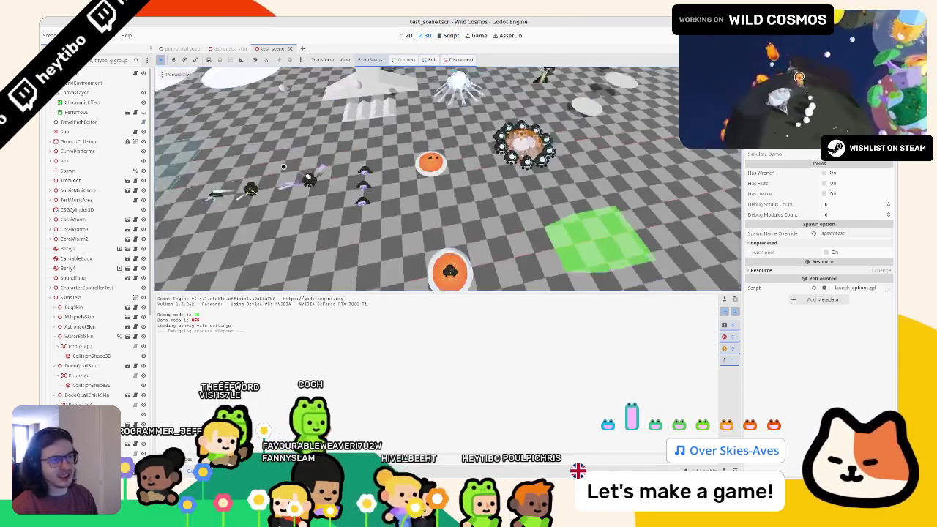
# Step: Run the game, stop it, and relaunch with the water-planet test scene
pyautogui.press('F5')
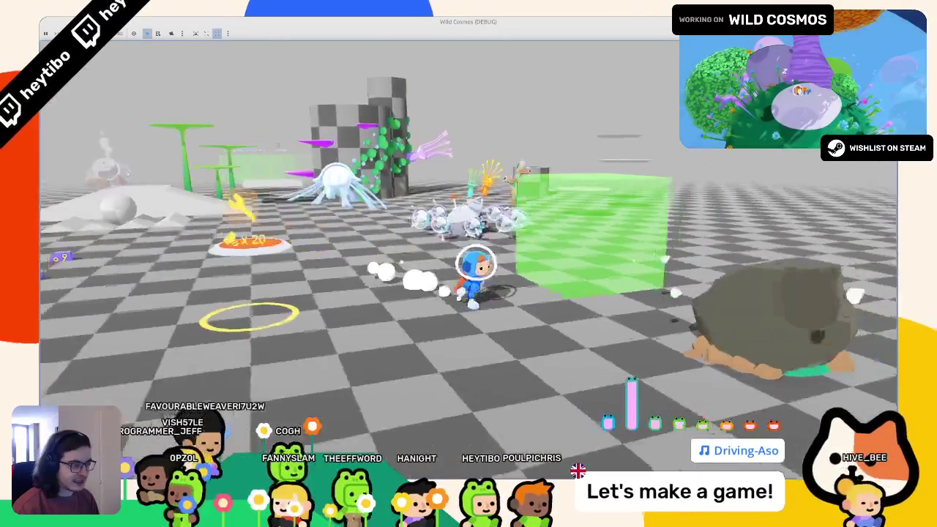
pyautogui.press('F8')
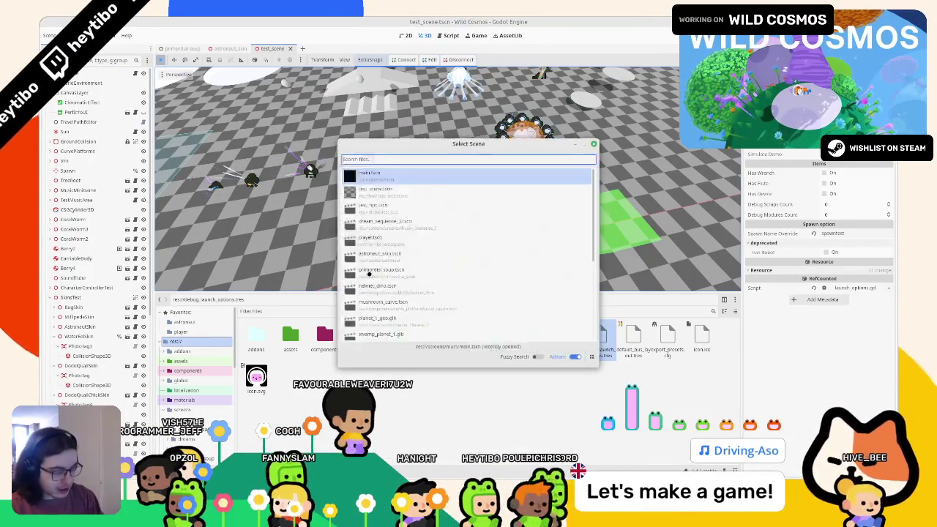
pyautogui.press('F5')
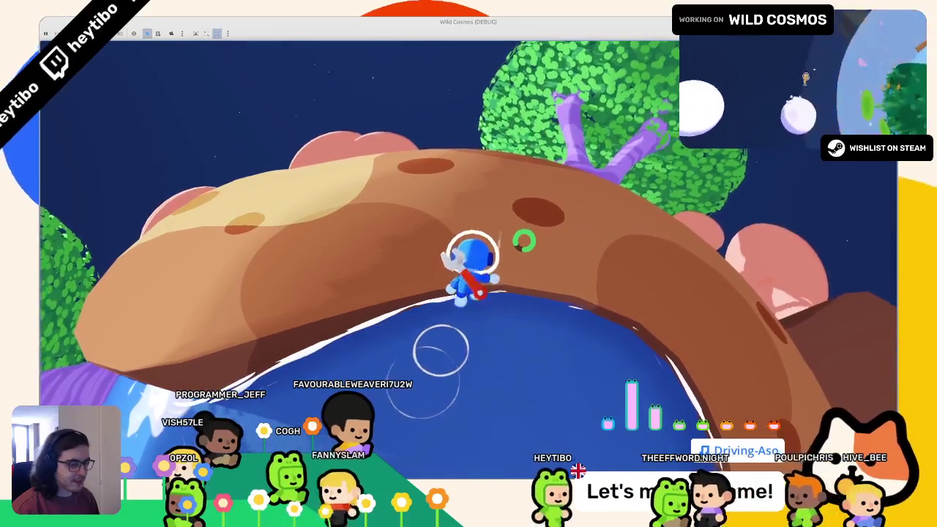
# Step: Run the astronaut past the purple and mushroom trees onto the water, then stop the game
pyautogui.press('w')
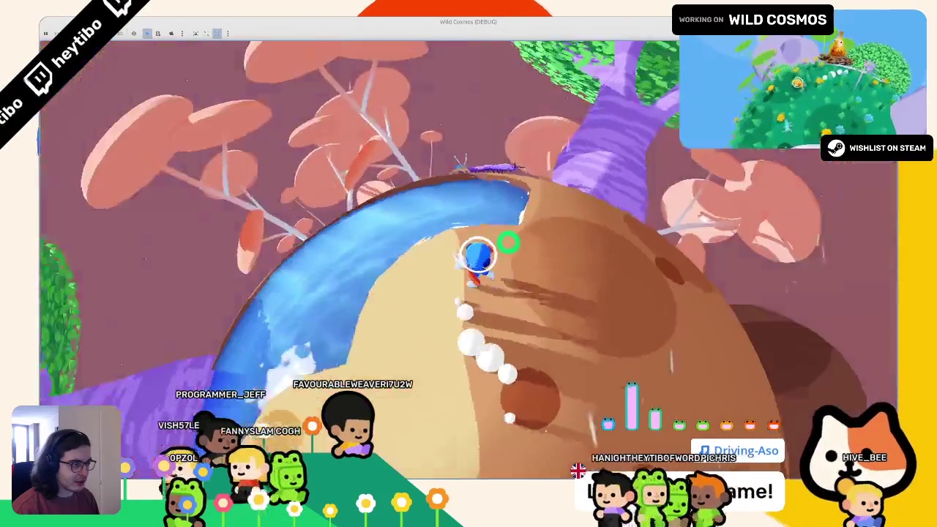
pyautogui.press('w')
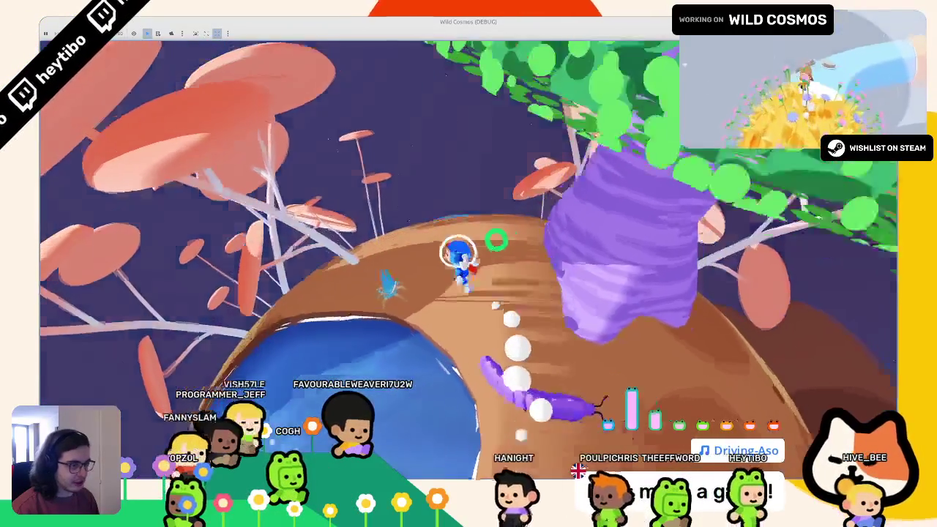
pyautogui.press('w')
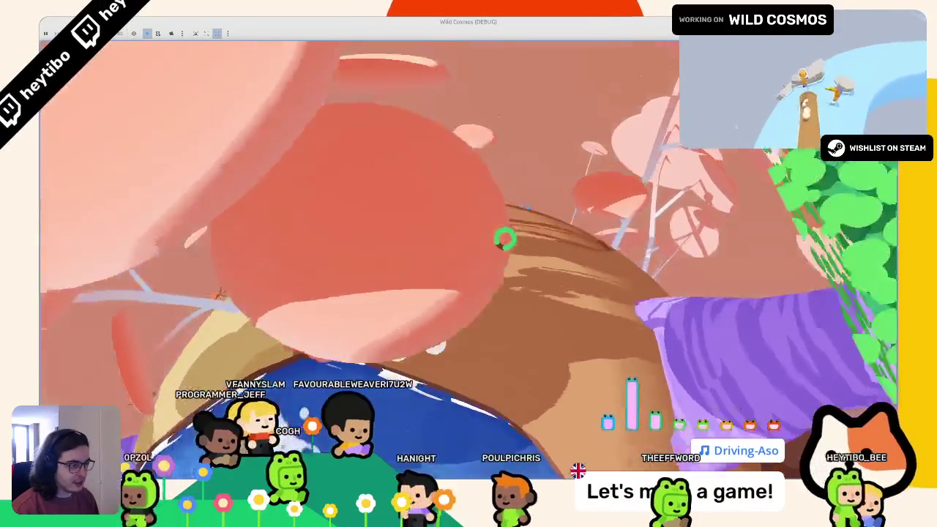
pyautogui.press('w')
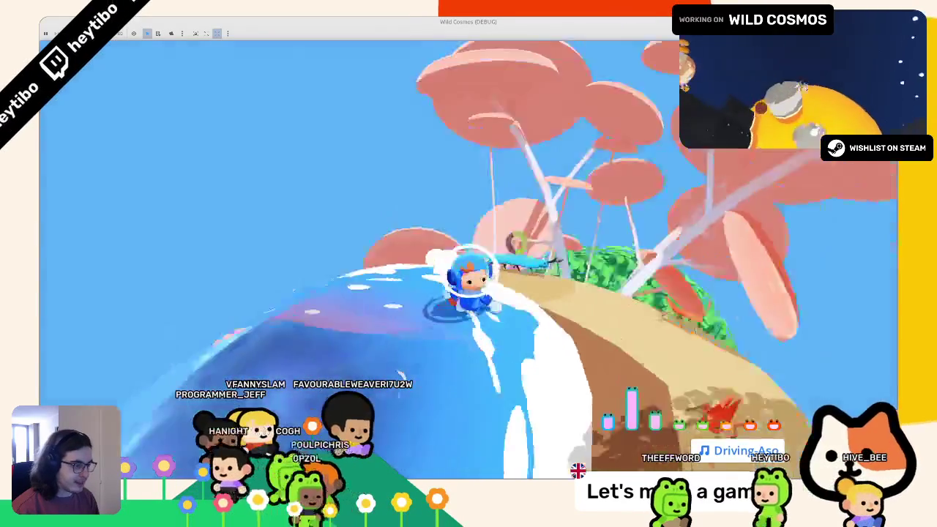
pyautogui.press('w')
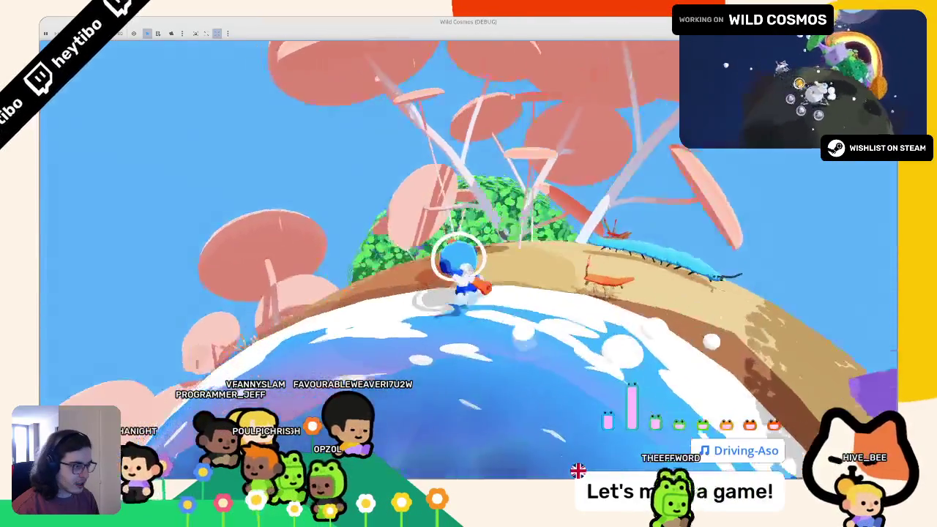
pyautogui.press('w')
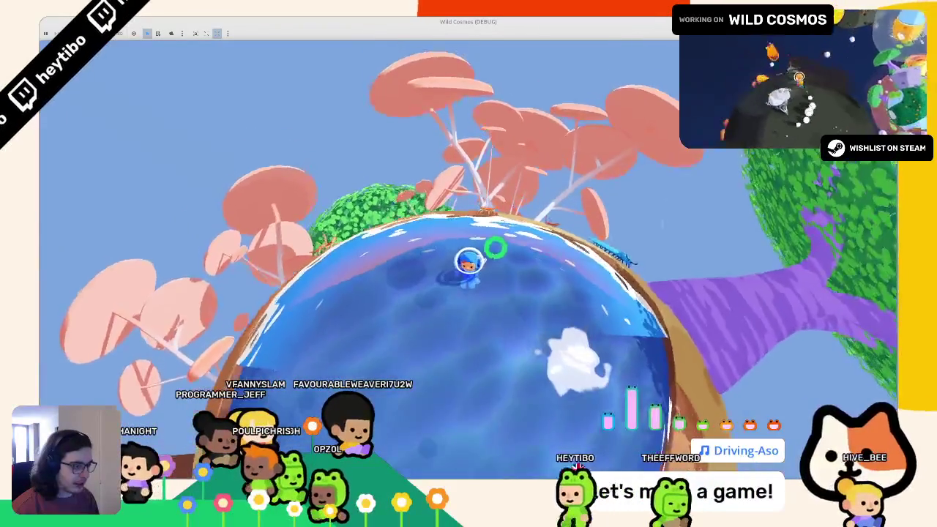
pyautogui.press('F8')
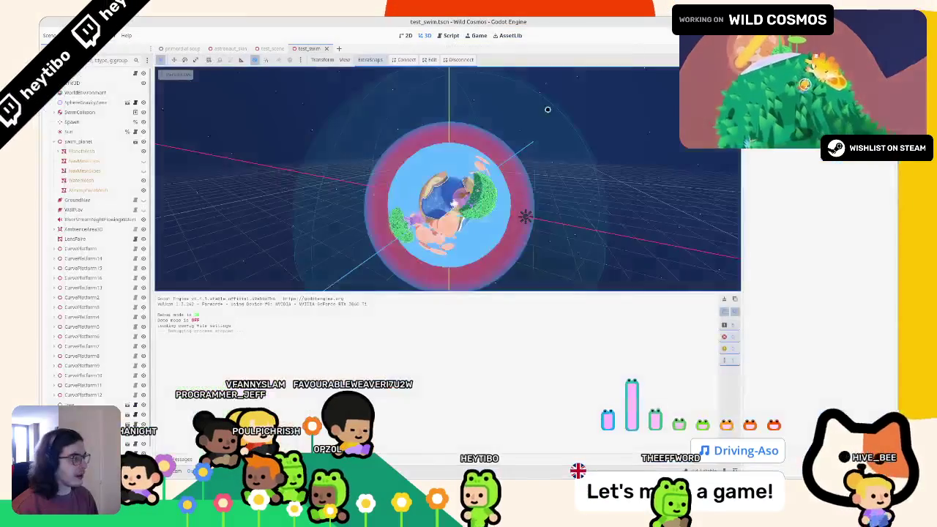
# Step: Close the test_swim scene tab and switch to primordial soup.tscn
pyautogui.middleClick(306, 46)
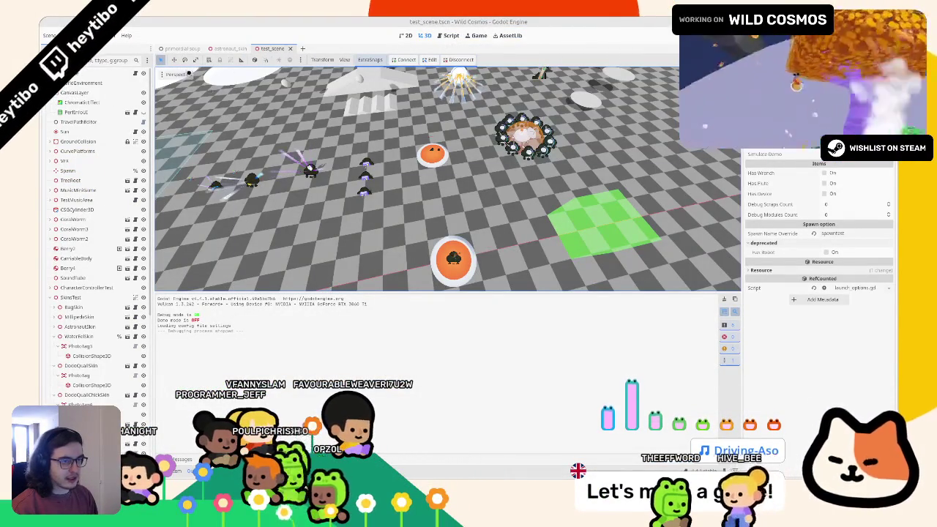
pyautogui.click(179, 49)
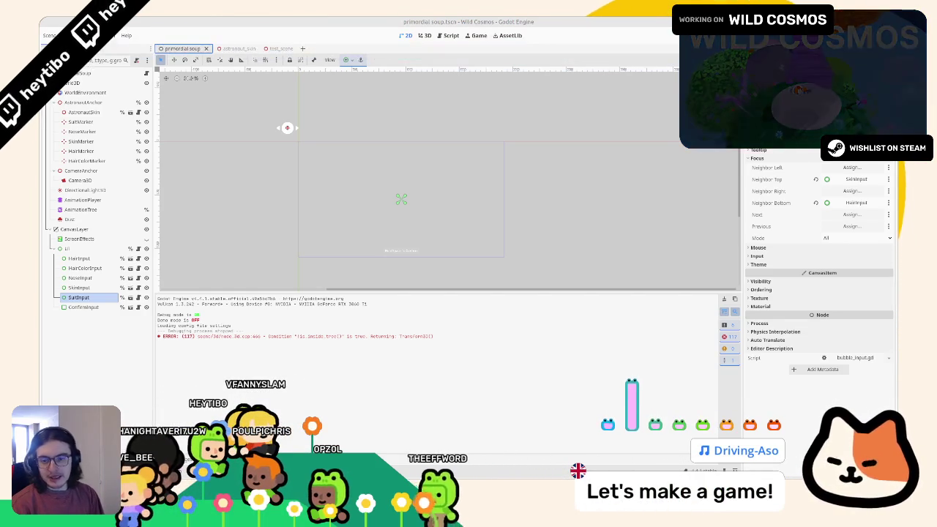
# Step: Switch to the Figma WC design file with its skin, hair and suit colour spritesheets
pyautogui.hotkey('alt', 'Tab')
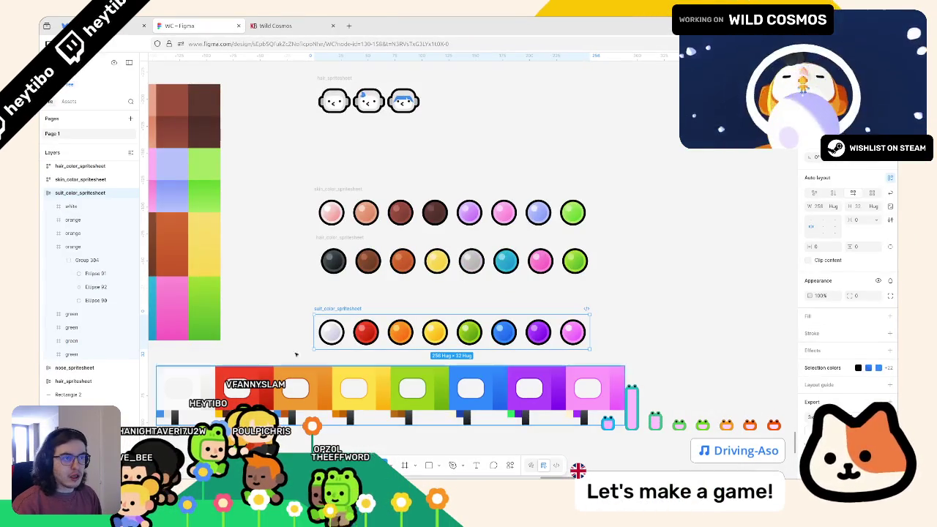
# Step: Switch from Figma back to the primordial soup.tscn scene in Godot
pyautogui.hotkey('alt', 'Tab')
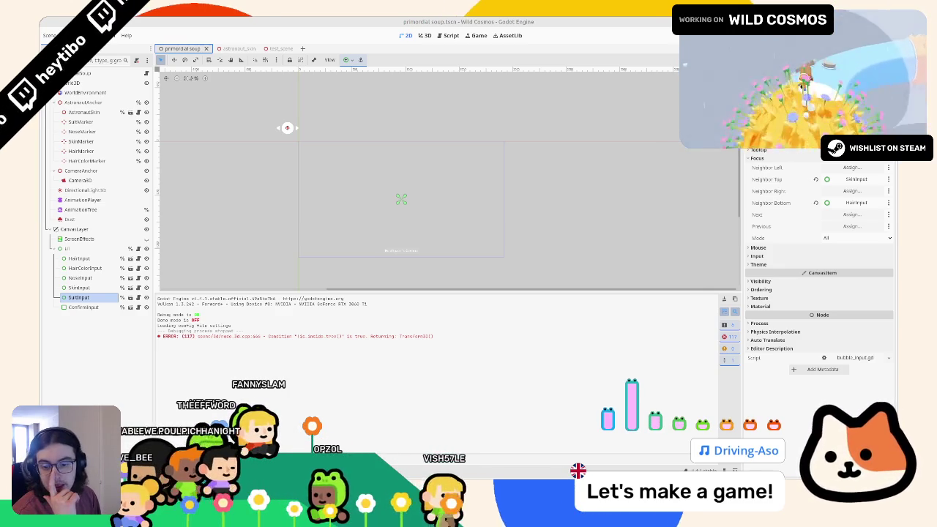
# Step: Switch to the astronaut_skin scene and open its script in the Script workspace
pyautogui.hotkey('ctrl', 'Tab')
pyautogui.hotkey('ctrl', 'Tab')
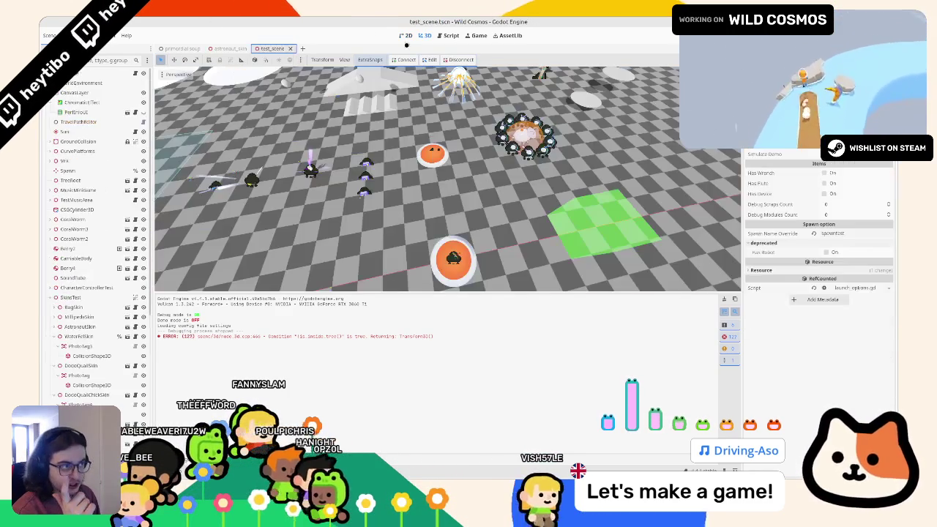
pyautogui.hotkey('ctrl', 'shift', 'Tab')
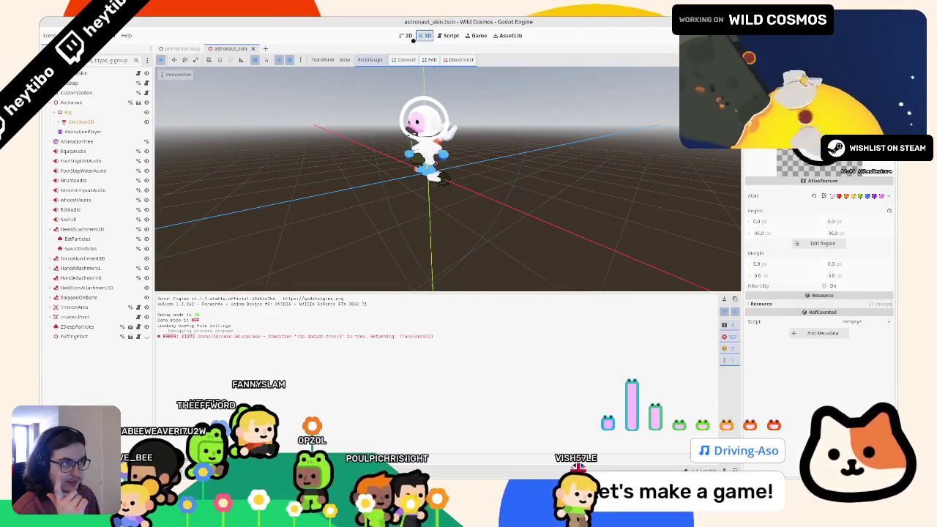
pyautogui.hotkey('ctrl', 'F3')
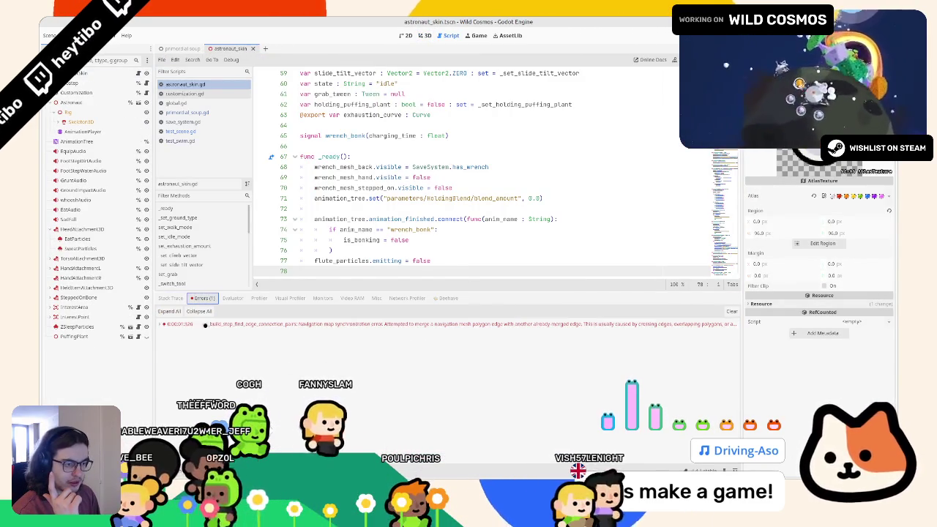
# Step: Clear the error list, hide the bottom panel, and close every script except customization.gd
pyautogui.click(731, 311)
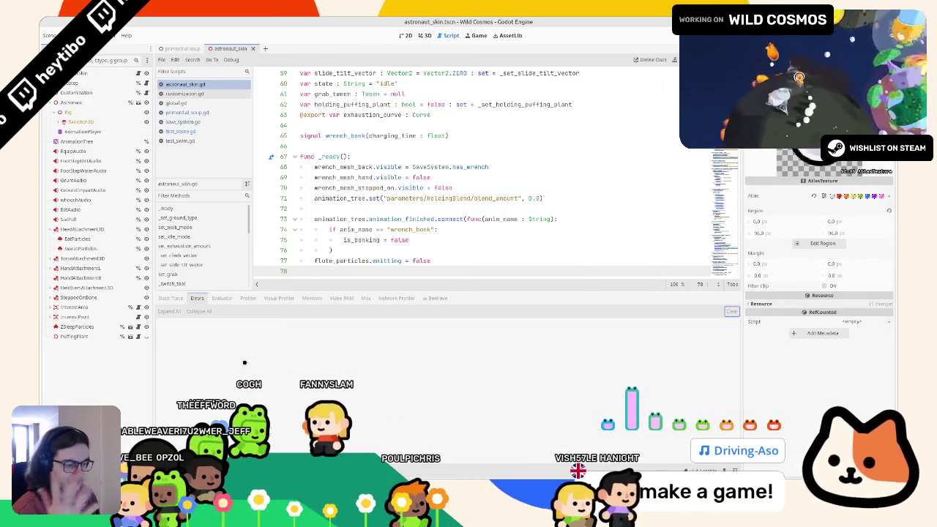
pyautogui.hotkey('ctrl', 'j')
pyautogui.scroll(10, 476, 183)
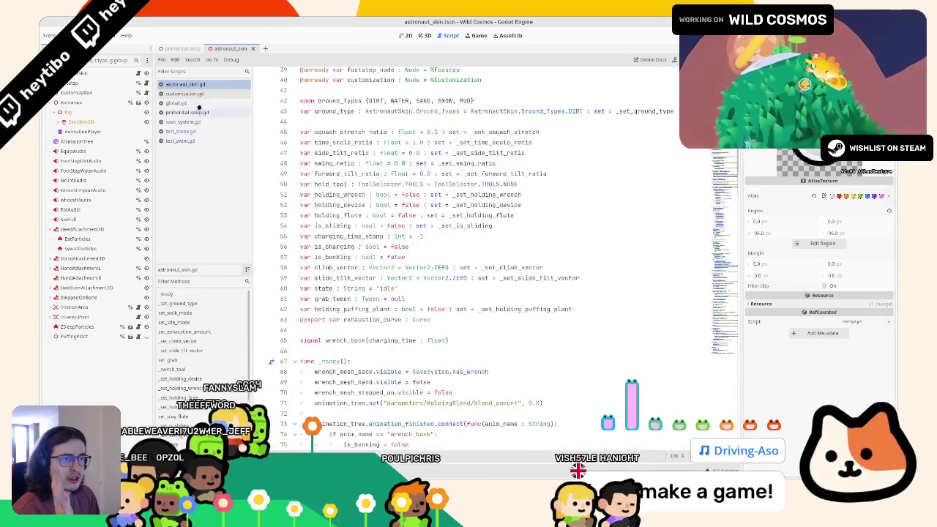
pyautogui.middleClick(183, 84)
pyautogui.middleClick(198, 95)
pyautogui.middleClick(197, 95)
pyautogui.middleClick(198, 95)
pyautogui.middleClick(199, 95)
pyautogui.middleClick(200, 95)
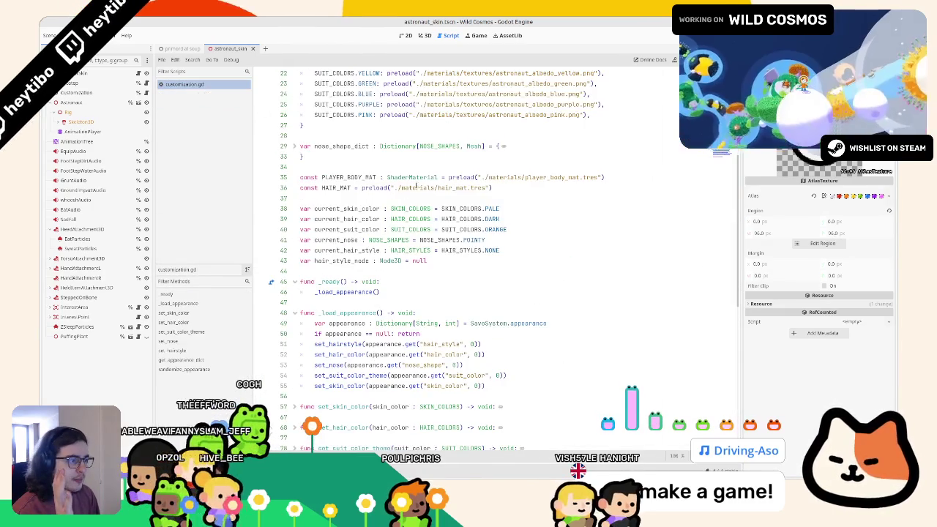
# Step: Remove preload from the STRAND and BANG hair style entries
pyautogui.scroll(7, 414, 195)
pyautogui.doubleClick(347, 250)
pyautogui.doubleClick(387, 260)
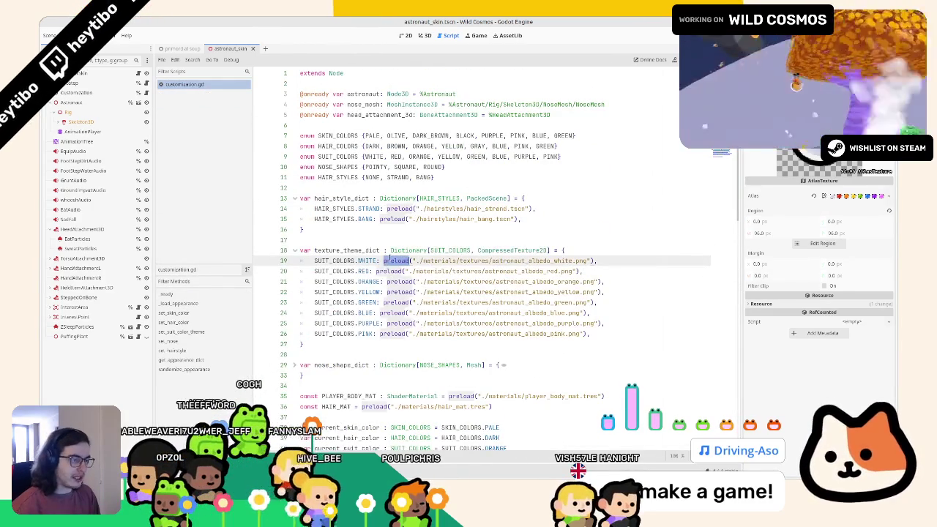
pyautogui.tripleClick(392, 209)
pyautogui.doubleClick(392, 219)
pyautogui.keyDown('alt'); pyautogui.doubleClick(396, 208); pyautogui.keyUp('alt')
pyautogui.press('BackSpace')
# Step: Remove preload from every suit colour entry in texture_theme_dict
pyautogui.doubleClick(395, 261)
pyautogui.keyDown('alt'); pyautogui.doubleClick(383, 271); pyautogui.keyUp('alt')
pyautogui.press('BackSpace')
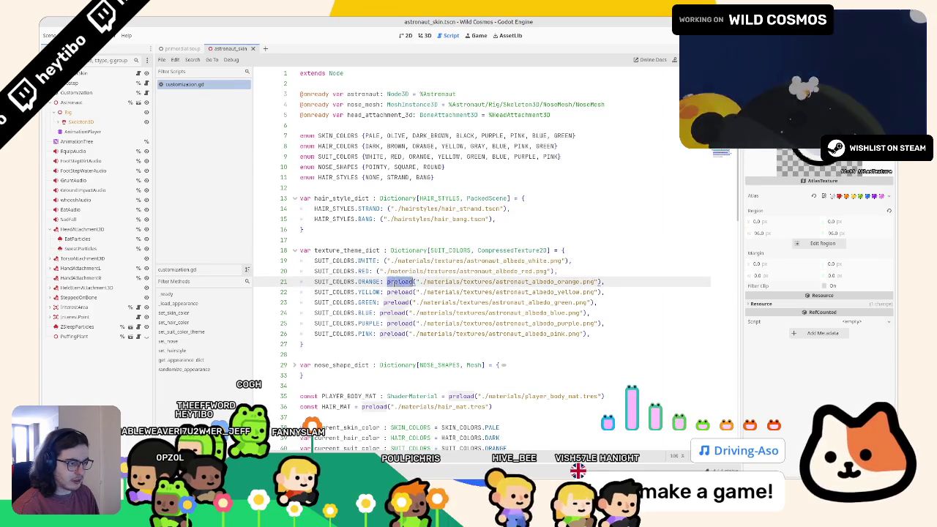
pyautogui.doubleClick(395, 281)
pyautogui.keyDown('alt'); pyautogui.doubleClick(395, 292); pyautogui.keyUp('alt')
pyautogui.keyDown('alt'); pyautogui.doubleClick(389, 312); pyautogui.keyUp('alt')
pyautogui.press('BackSpace')
pyautogui.doubleClick(396, 302)
pyautogui.keyDown('alt'); pyautogui.doubleClick(392, 323); pyautogui.keyUp('alt')
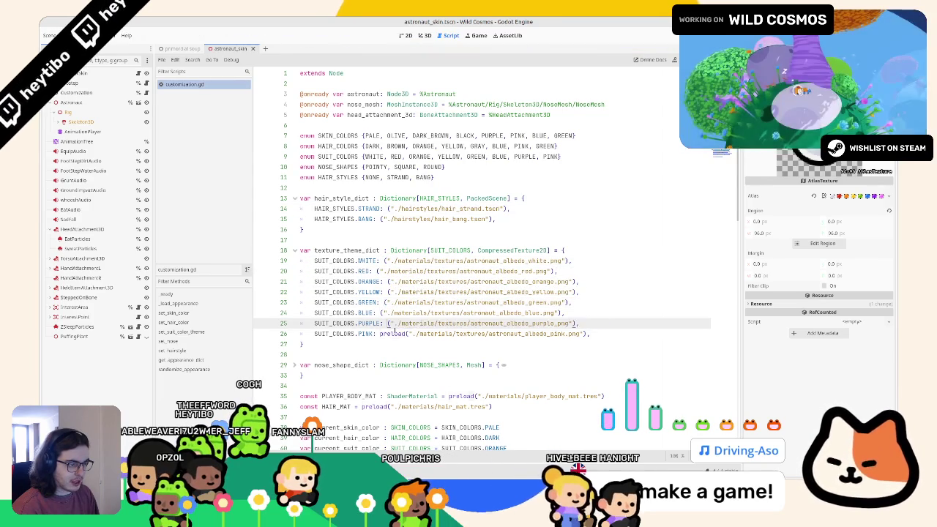
pyautogui.keyDown('alt'); pyautogui.doubleClick(390, 334); pyautogui.keyUp('alt')
pyautogui.press('BackSpace')
# Step: Change both dictionaries' value types from PackedScene and CompressedTexture2D to String
pyautogui.doubleClick(521, 249)
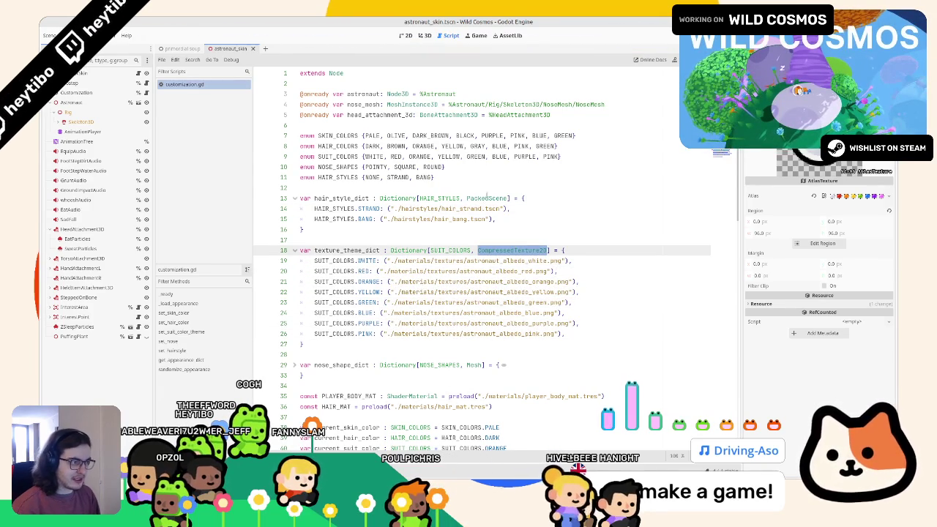
pyautogui.keyDown('alt'); pyautogui.doubleClick(487, 197); pyautogui.keyUp('alt')
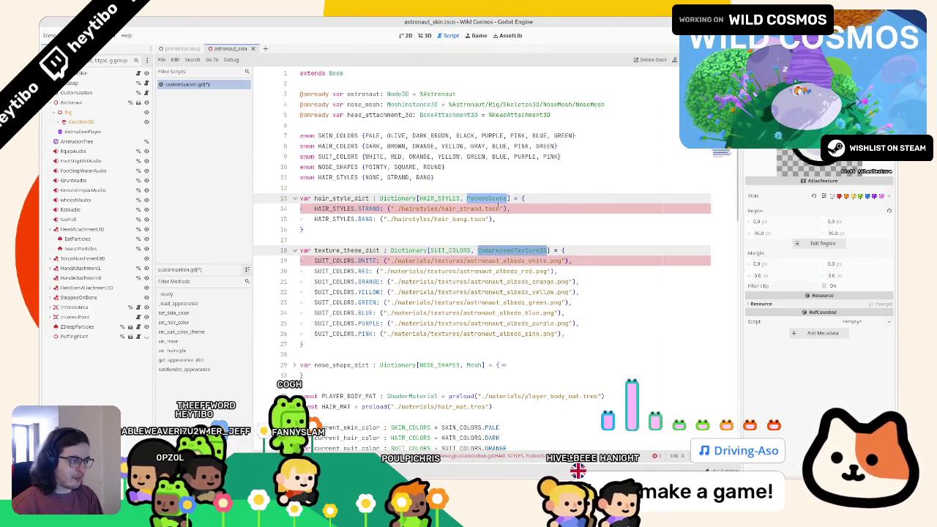
pyautogui.press('BackSpace')
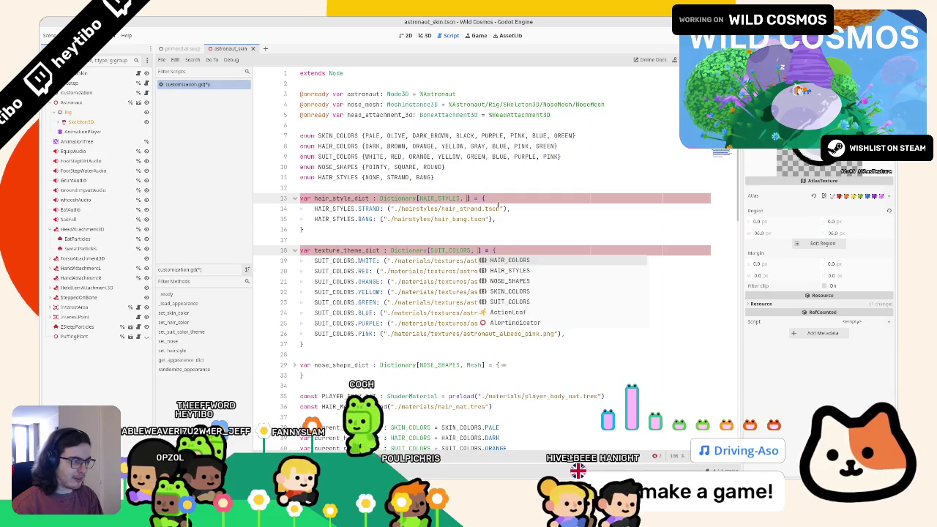
pyautogui.write('filepathString')
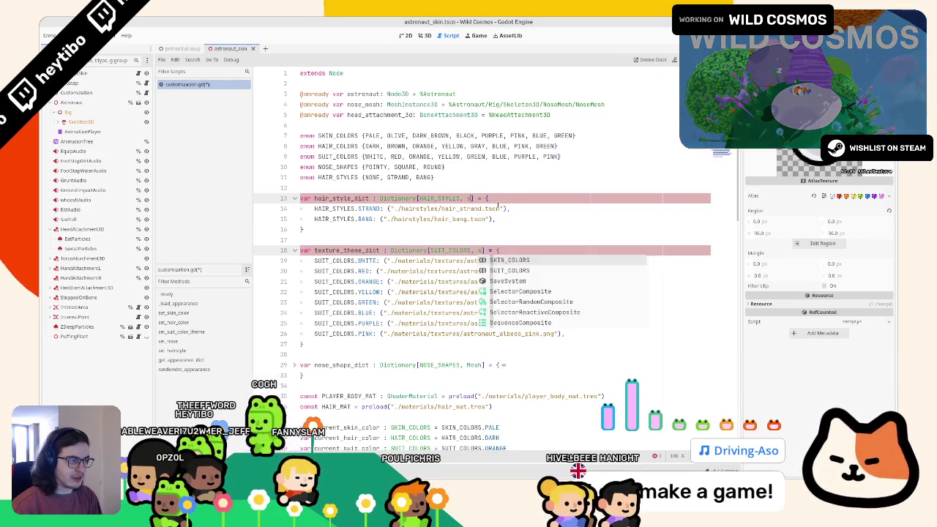
pyautogui.press('Return')
pyautogui.press('Escape')
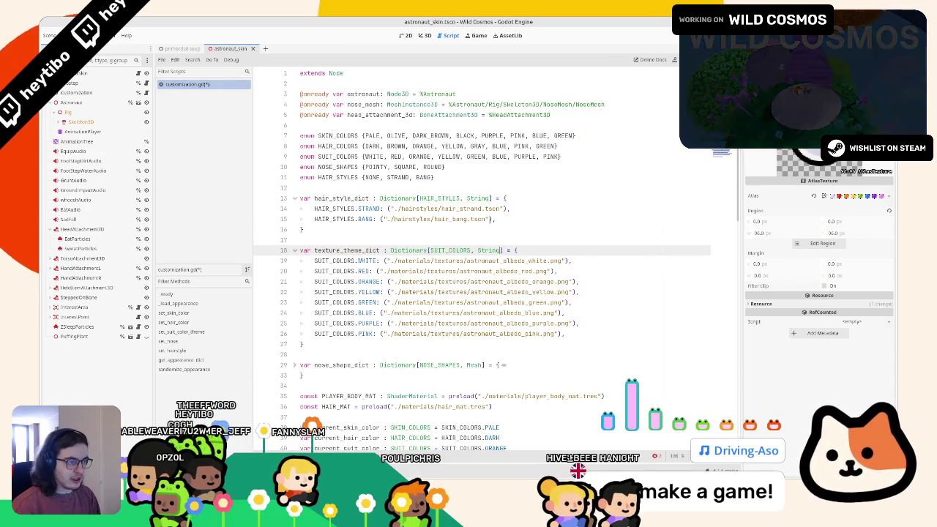
pyautogui.click(497, 218)
pyautogui.scroll(-8, 454, 212)
pyautogui.scroll(-10, 419, 212)
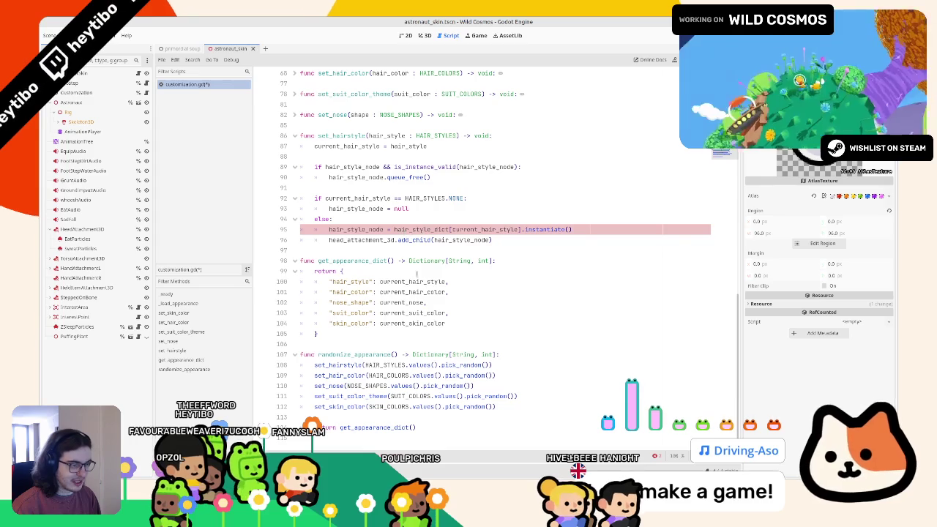
# Step: Wrap the texture_theme_dict[suit_color] lookup on line 80 in load()
pyautogui.scroll(5, 417, 270)
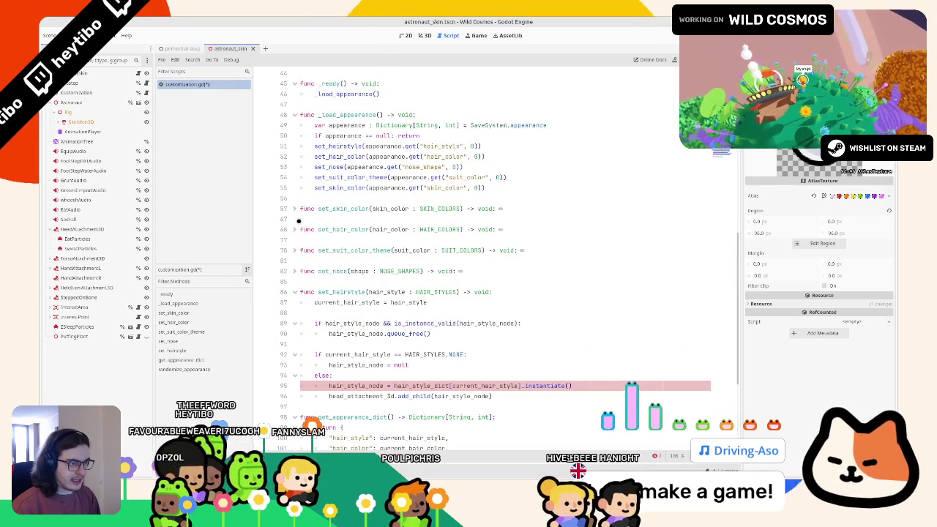
pyautogui.scroll(12, 382, 280)
pyautogui.doubleClick(355, 163)
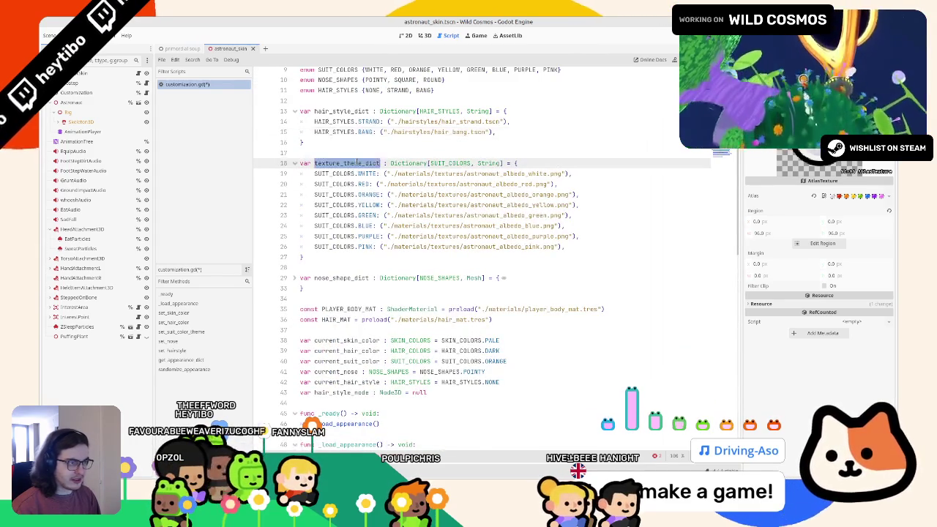
pyautogui.hotkey('ctrl', 'd')
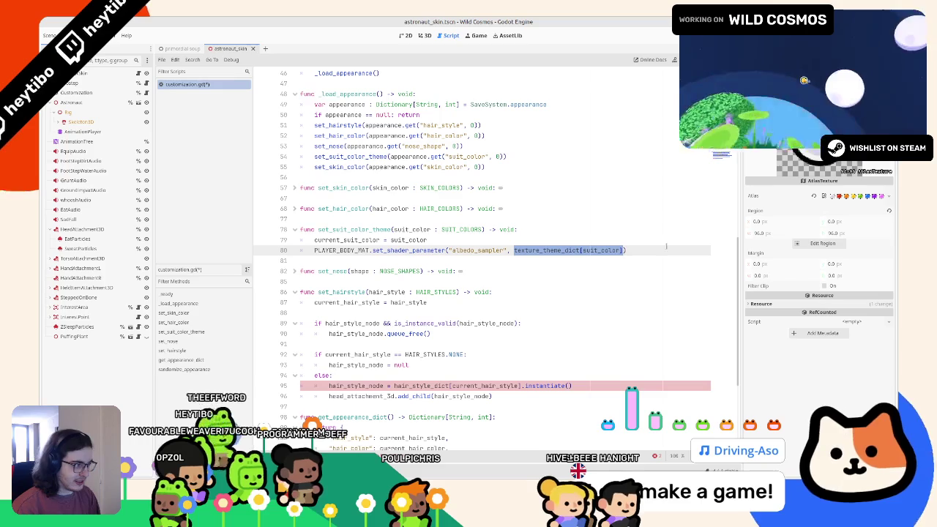
pyautogui.write('load(')
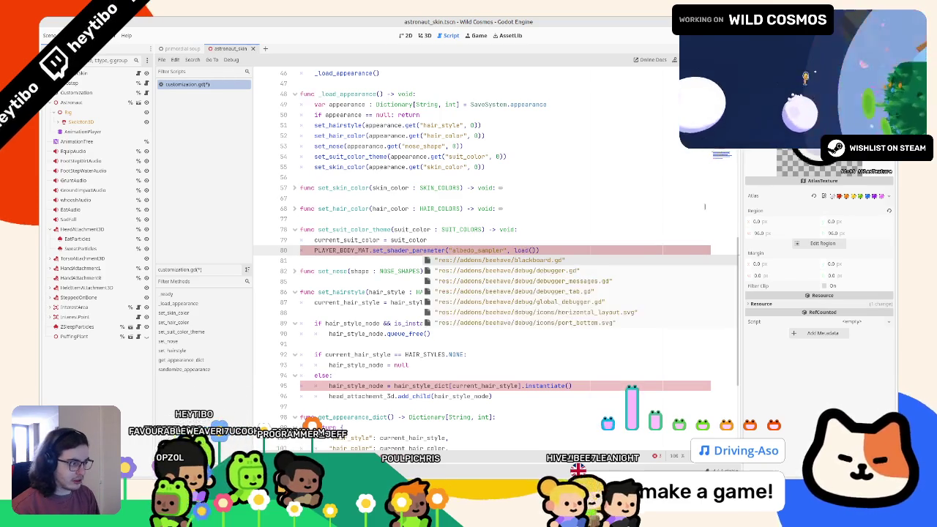
pyautogui.press('Escape')
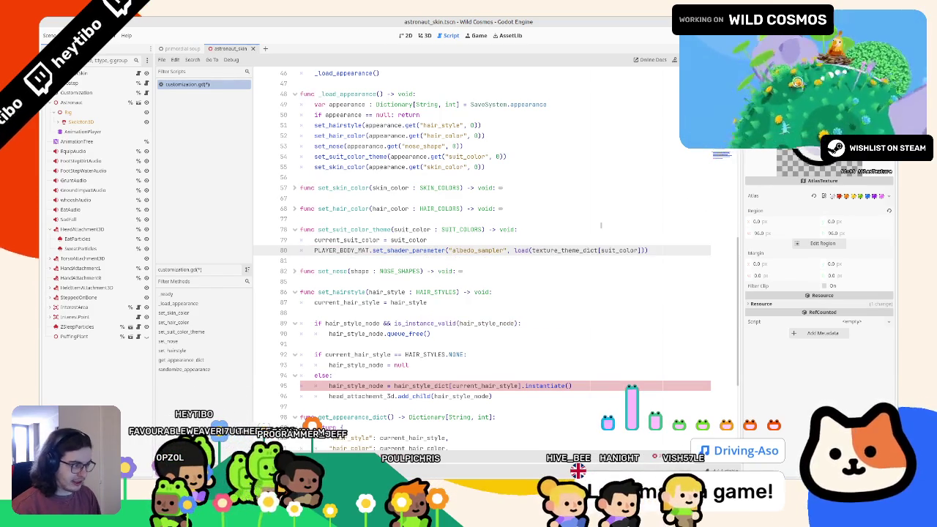
# Step: Wrap hair_style_dict[current_hair_style] on line 95 in load(), save, and run primordial soup
pyautogui.click(408, 385)
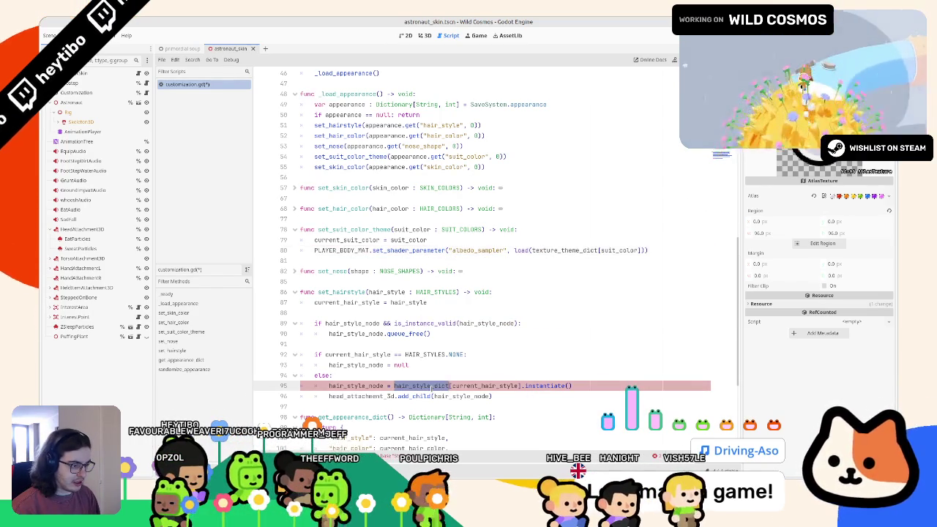
pyautogui.moveTo(394, 386); pyautogui.dragTo(524, 386)
pyautogui.hotkey('ctrl', 'c')
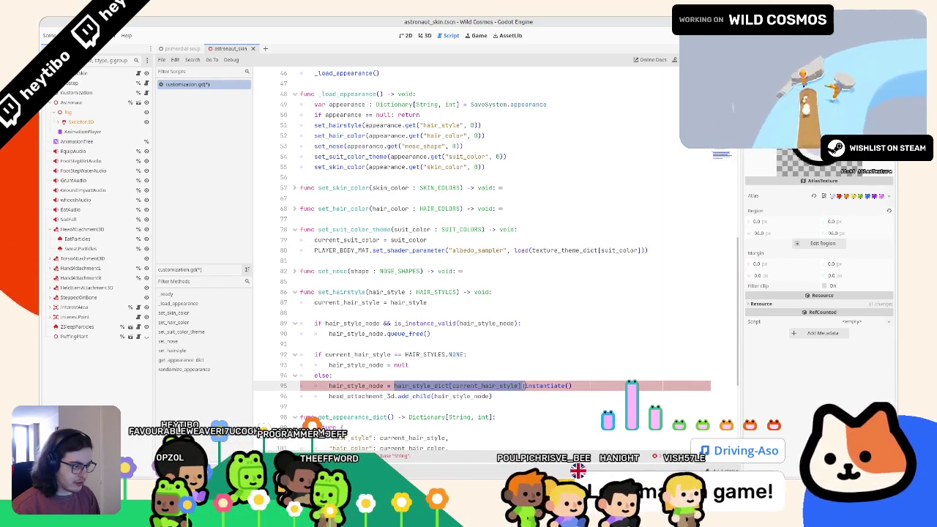
pyautogui.write('(')
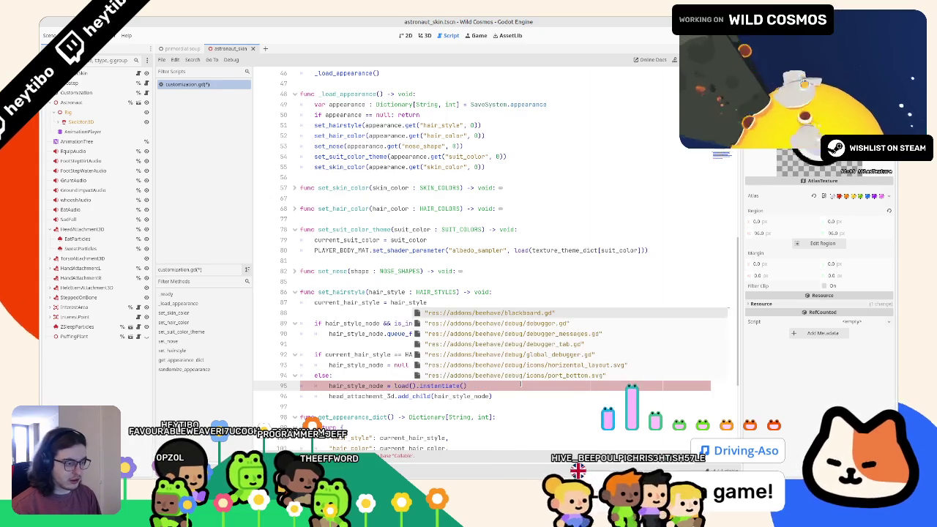
pyautogui.hotkey('ctrl', 'v')
pyautogui.hotkey('ctrl', 's')
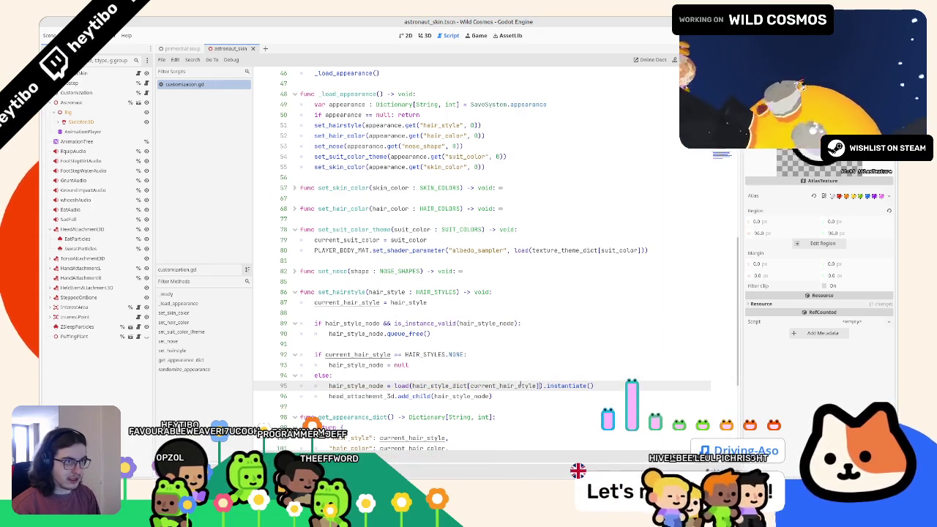
pyautogui.click(186, 50)
pyautogui.press('F6')
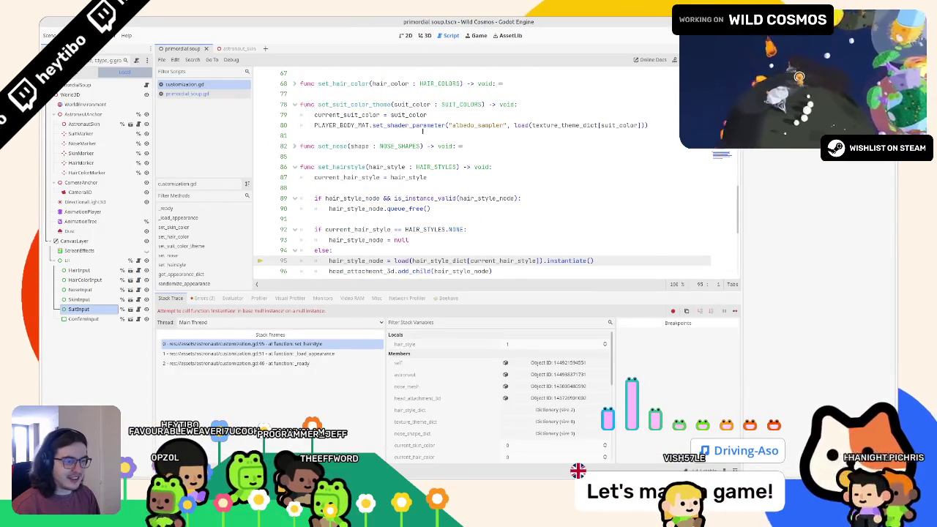
# Step: Read the load() documentation for the null-instance error, close it, and hide the bottom panel
pyautogui.keyDown('ctrl'); pyautogui.click(405, 260); pyautogui.keyUp('ctrl')
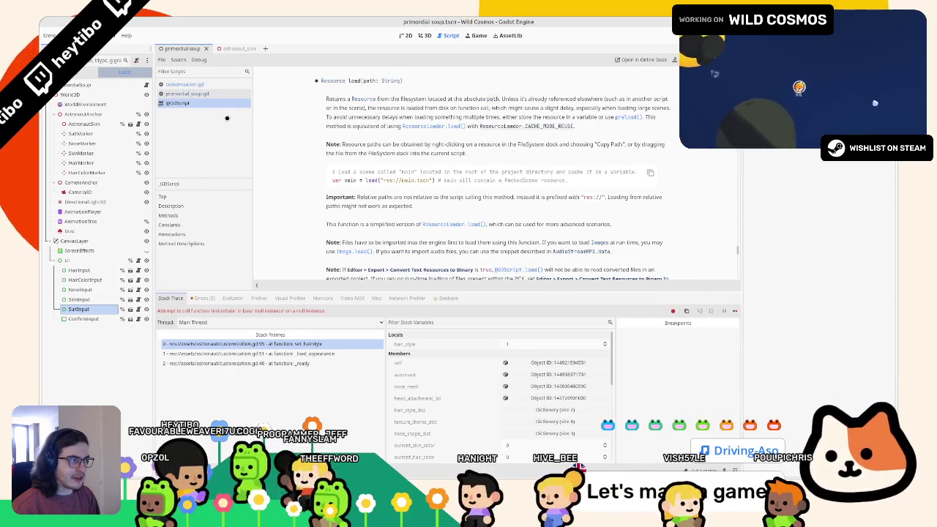
pyautogui.rightClick(206, 104)
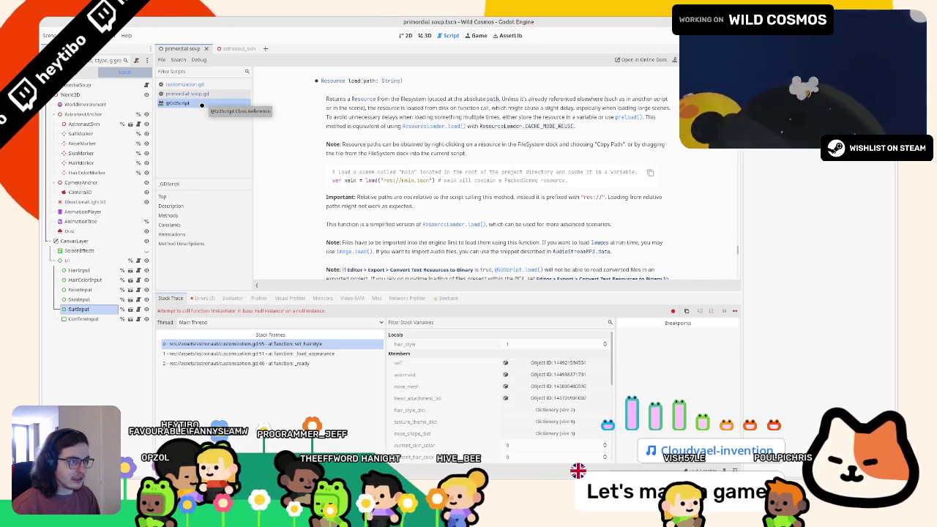
pyautogui.click(208, 107)
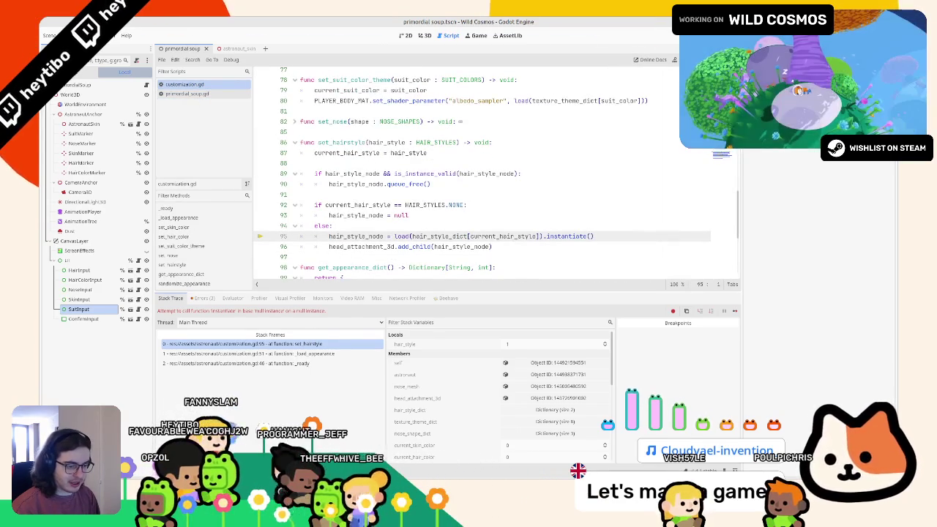
pyautogui.hotkey('ctrl', 'j')
pyautogui.scroll(20, 327, 385)
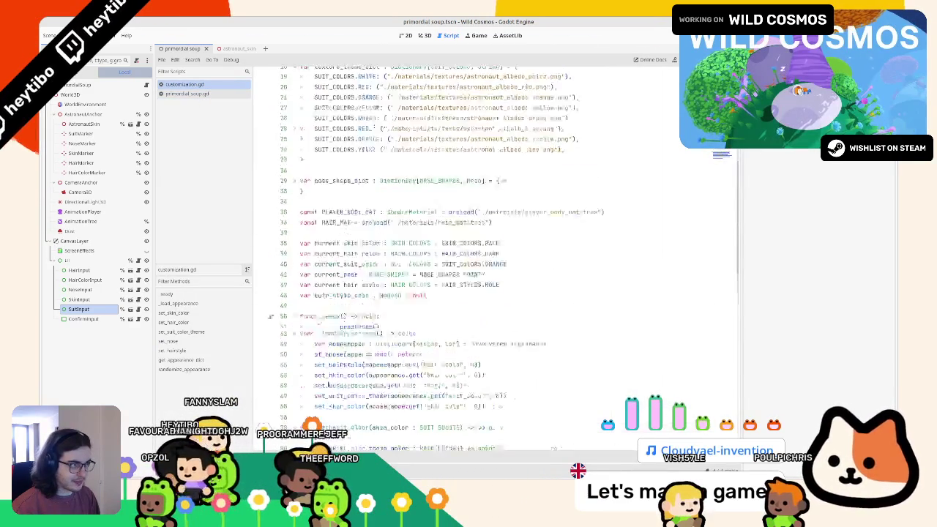
pyautogui.hotkey('alt', 'f')
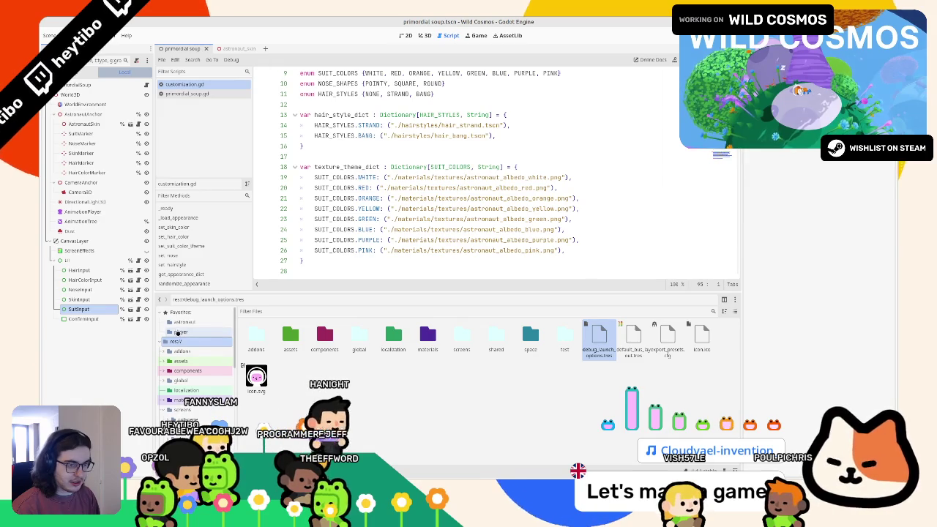
# Step: Check the hairstyles folder location, then paste the full res://assets/astronaut/ path into lines 14–15
pyautogui.doubleClick(414, 126)
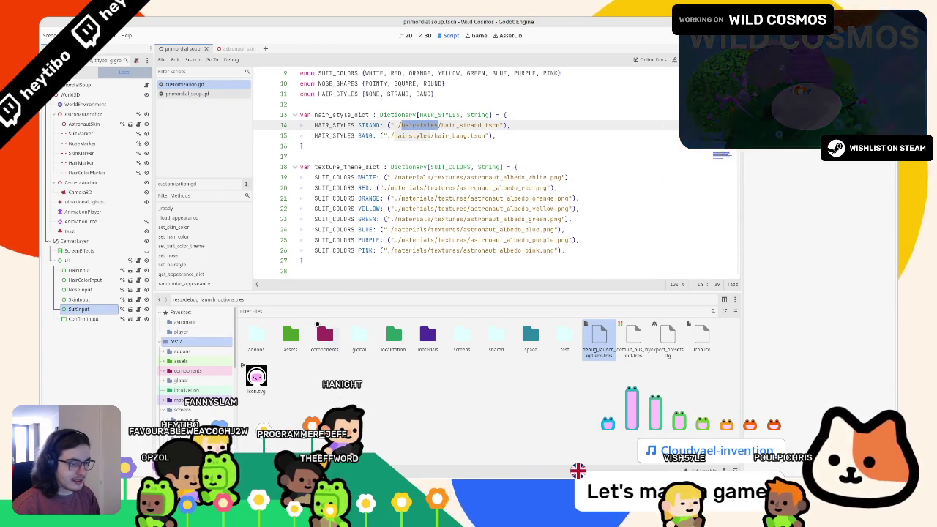
pyautogui.click(199, 360)
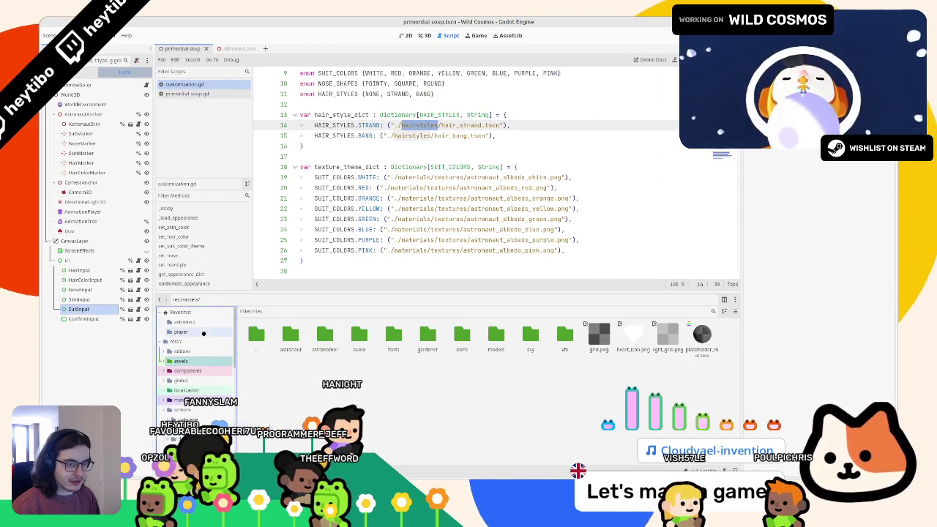
pyautogui.click(185, 322)
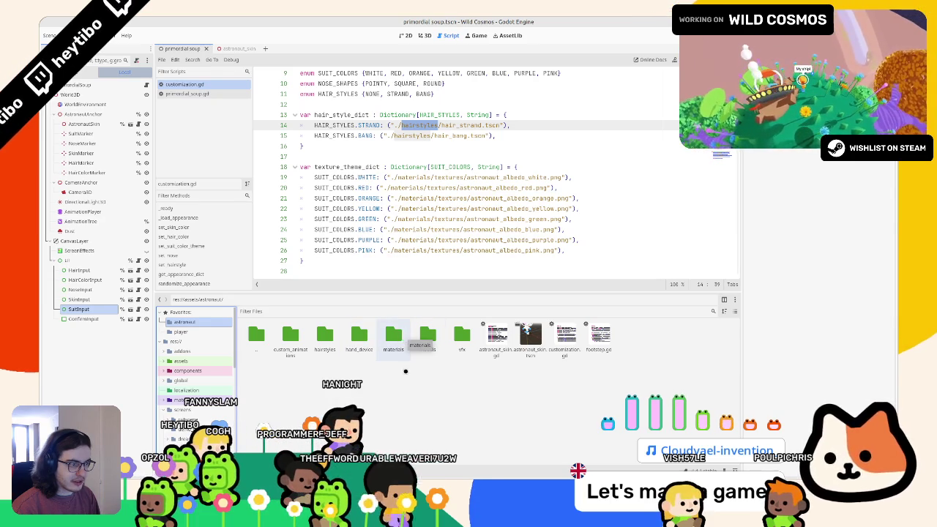
pyautogui.doubleClick(324, 335)
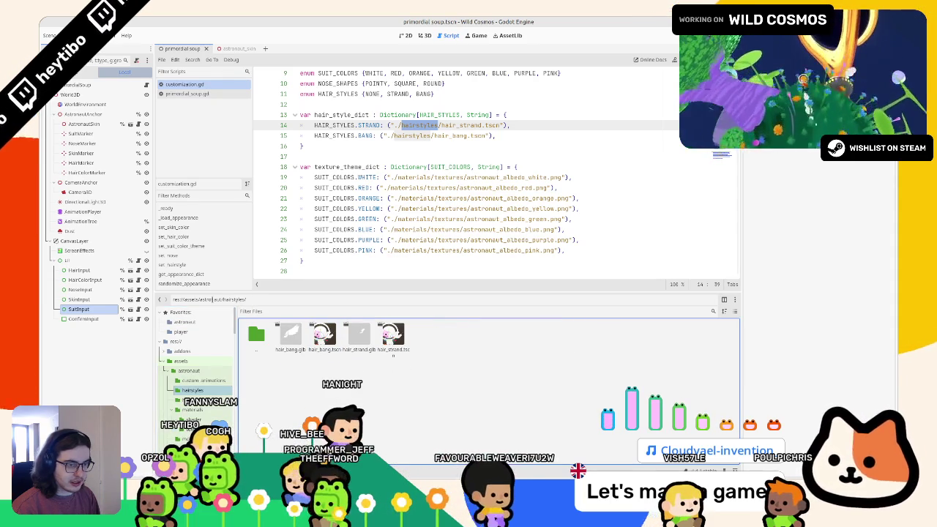
pyautogui.click(395, 125)
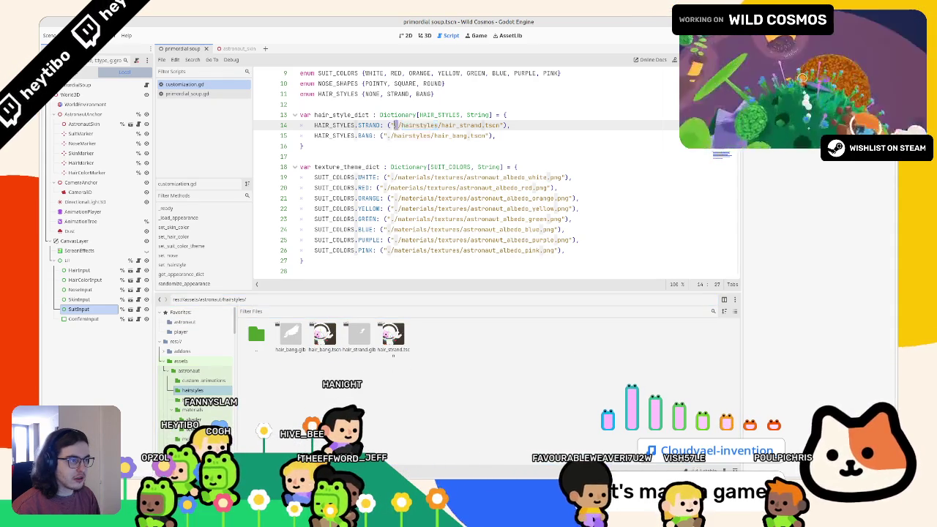
pyautogui.write('res://assets/astronaut')
pyautogui.doubleClick(387, 136)
pyautogui.write('res://assets/astronaut/')
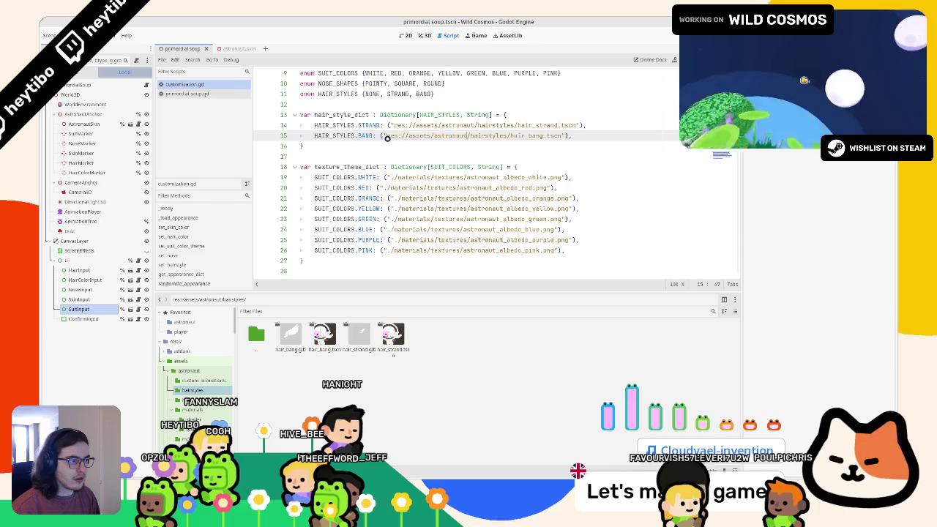
# Step: Verify the hair_strand scene path and locate the astronaut materials/textures folder
pyautogui.keyDown('ctrl'); pyautogui.click(462, 126); pyautogui.keyUp('ctrl')
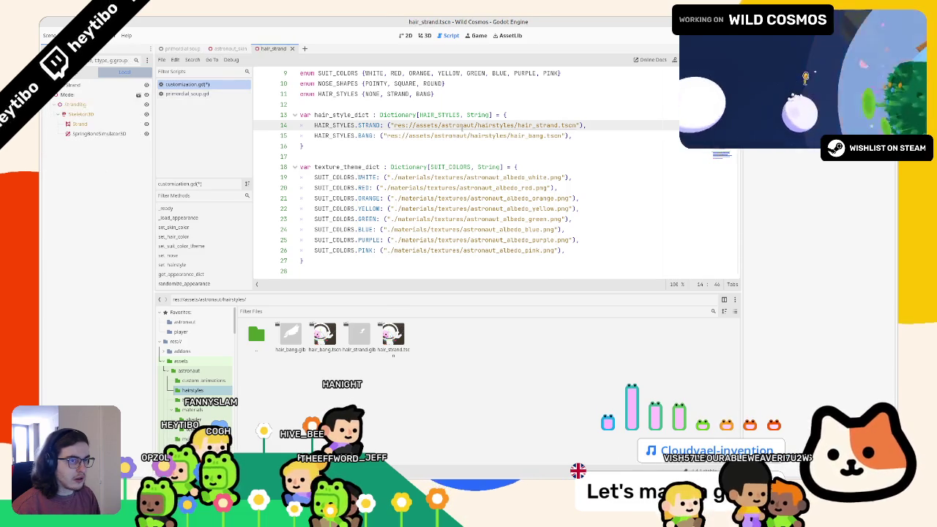
pyautogui.click(292, 48)
pyautogui.click(208, 95)
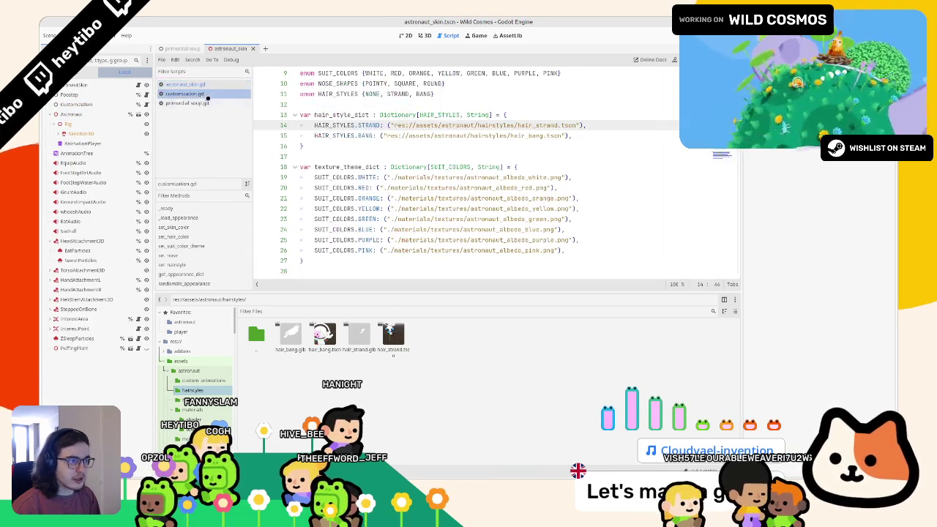
pyautogui.doubleClick(256, 335)
pyautogui.doubleClick(393, 334)
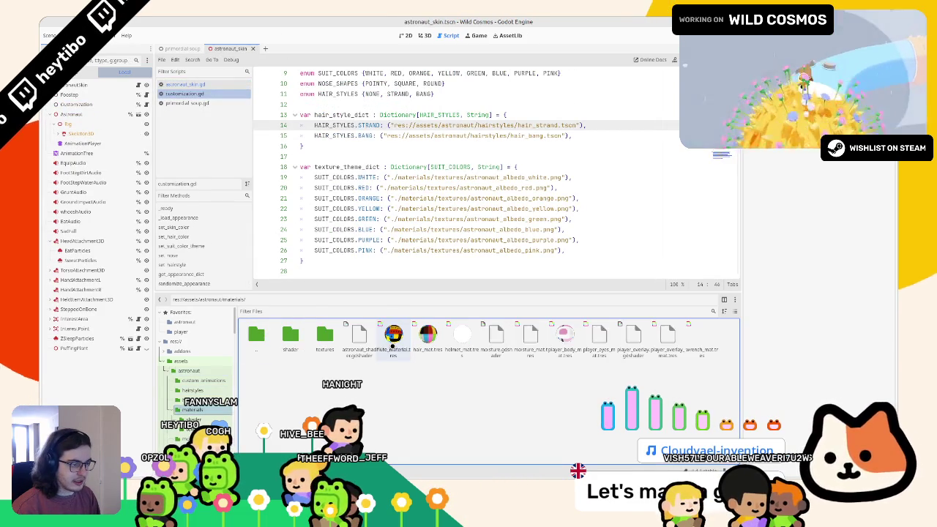
pyautogui.doubleClick(324, 335)
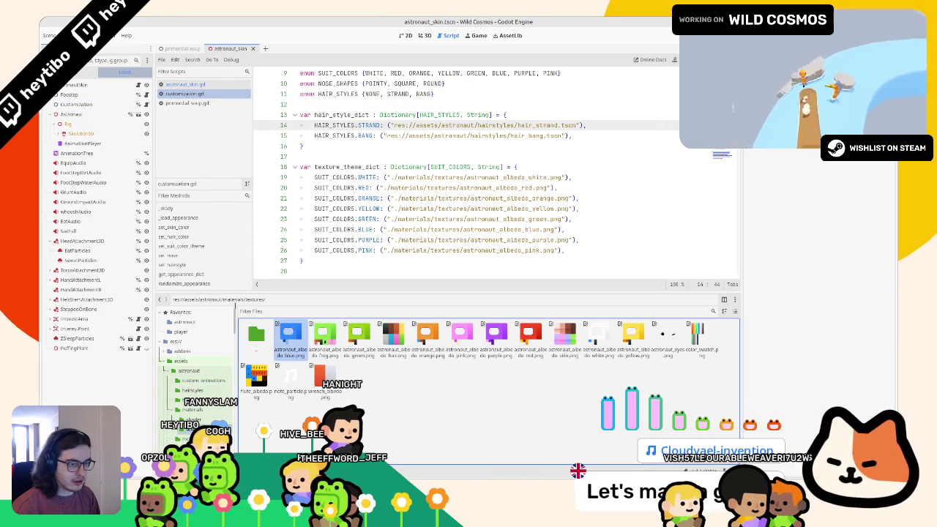
# Step: Use multi-caret editing to make suit texture paths on lines 19–26 full res://assets/astronaut/materials/textures/ paths
pyautogui.click(213, 300)
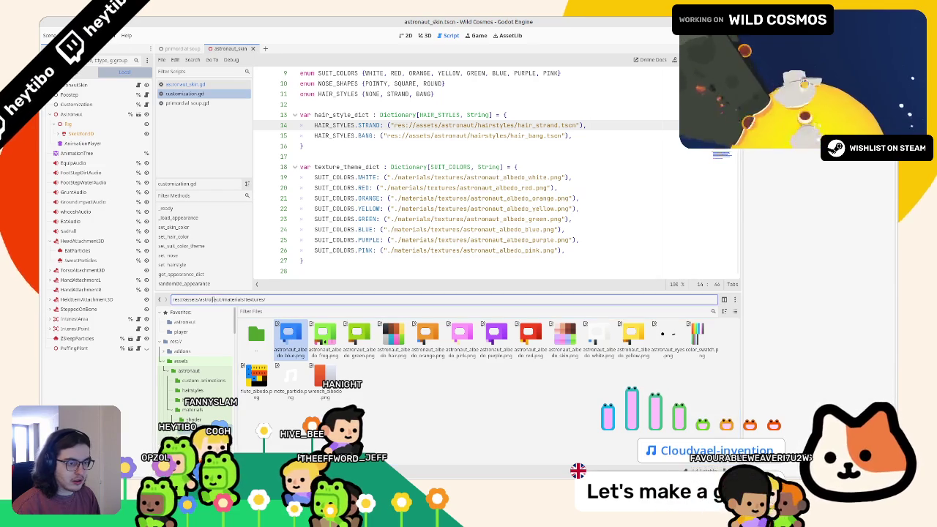
pyautogui.click(389, 250)
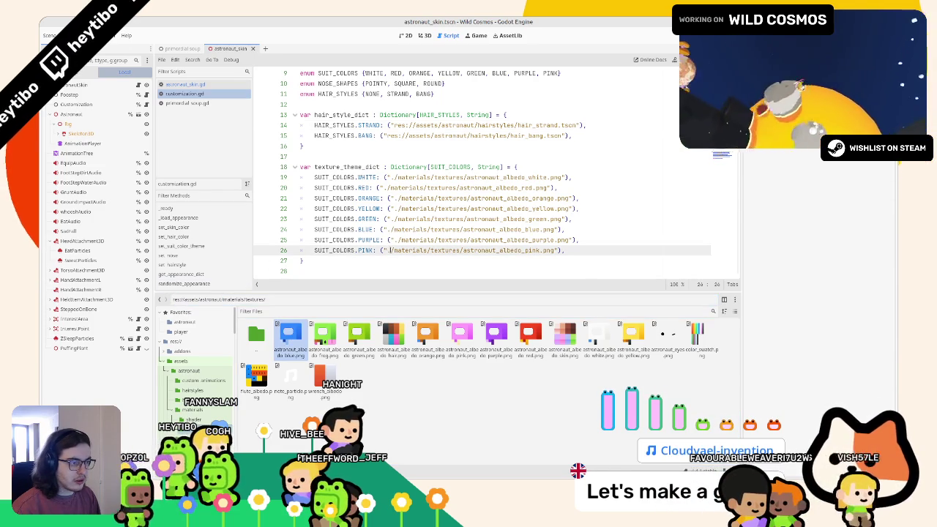
pyautogui.click(394, 239)
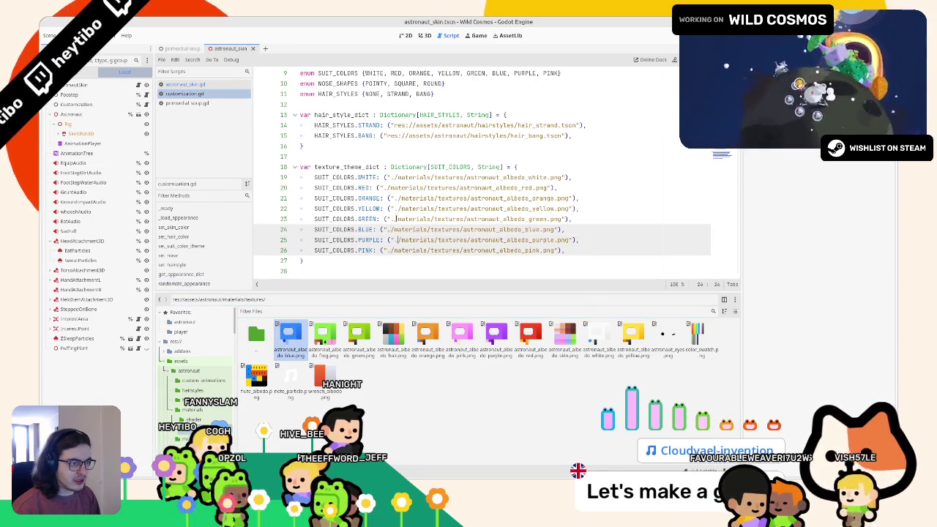
pyautogui.keyDown('alt'); pyautogui.click(393, 219); pyautogui.keyUp('alt')
pyautogui.hotkey('shift', 'alt', 'Up')
pyautogui.hotkey('shift', 'alt', 'Up')
pyautogui.hotkey('shift', 'alt', 'Up')
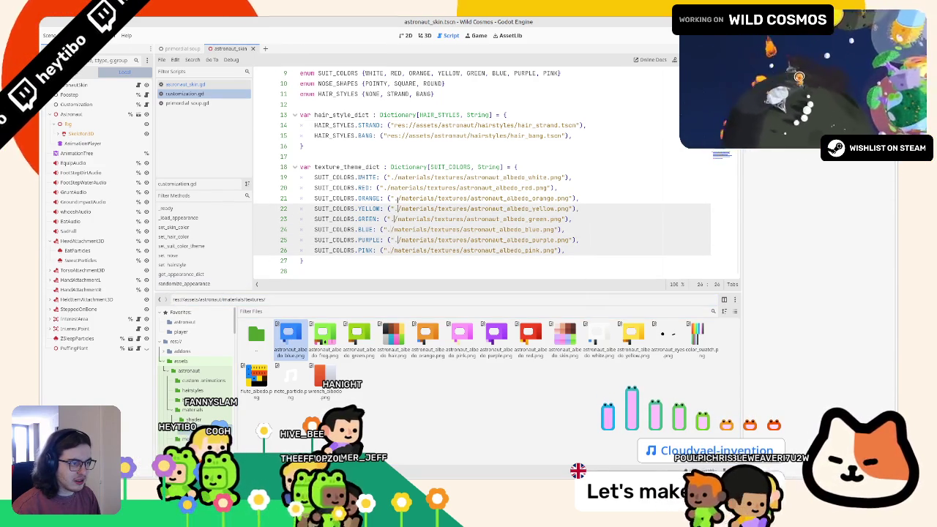
pyautogui.press('Delete')
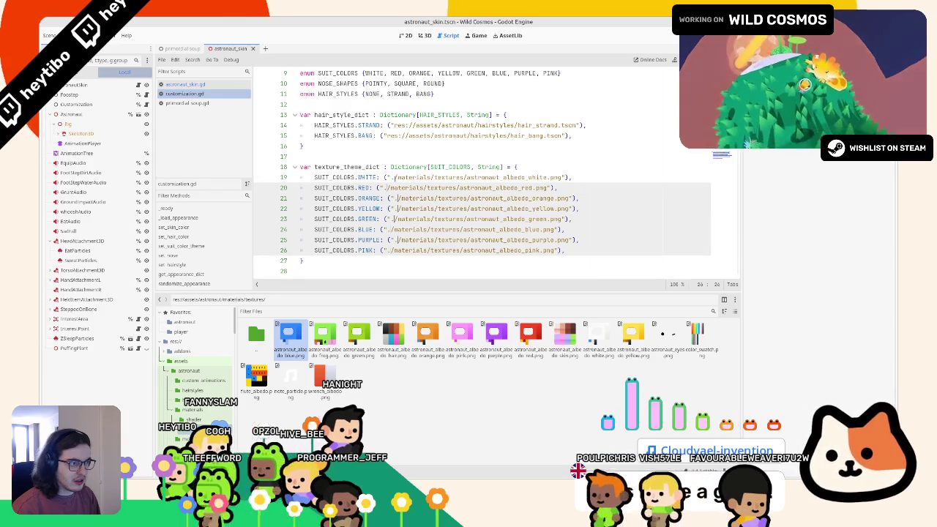
# Step: Run the game, open the customizer with Tab, cycle suit and hair colours, then stop it
pyautogui.write('res://assets/astronaut')
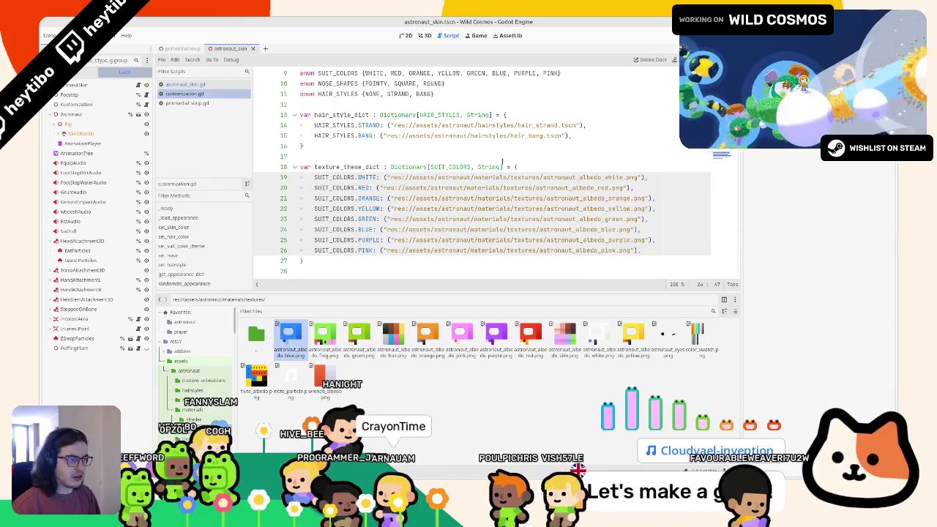
pyautogui.press('F5')
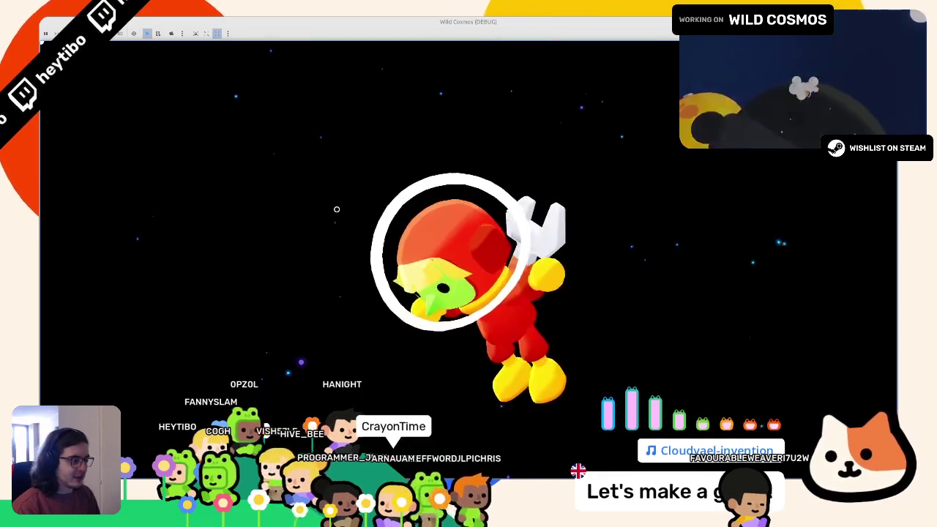
pyautogui.press('Tab')
pyautogui.press('Right')
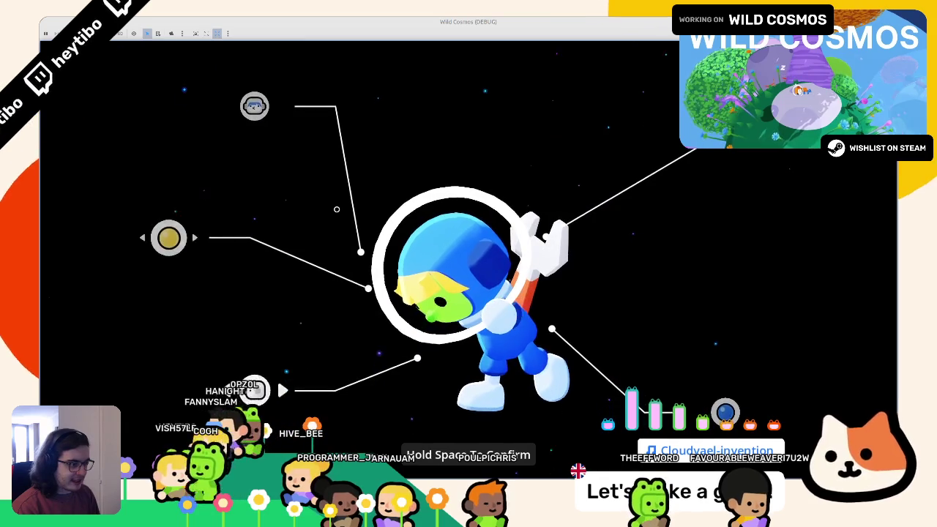
pyautogui.press('Right')
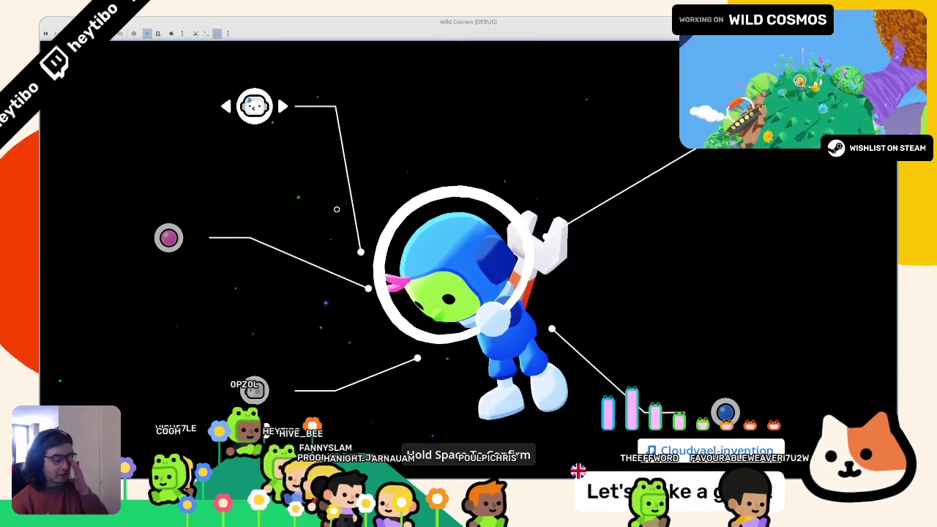
pyautogui.press('F8')
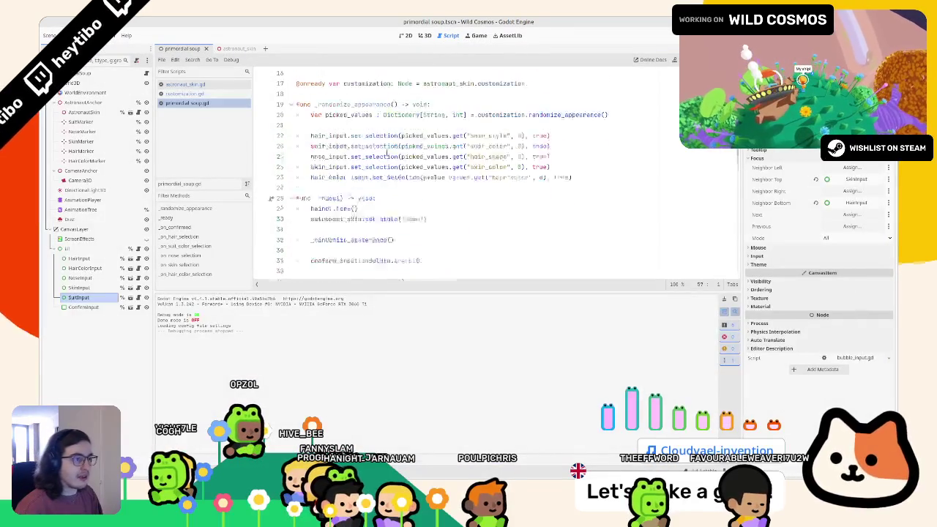
# Step: Check the picked_values randomization line, then switch to the astronaut_skin.gd script
pyautogui.click(386, 147)
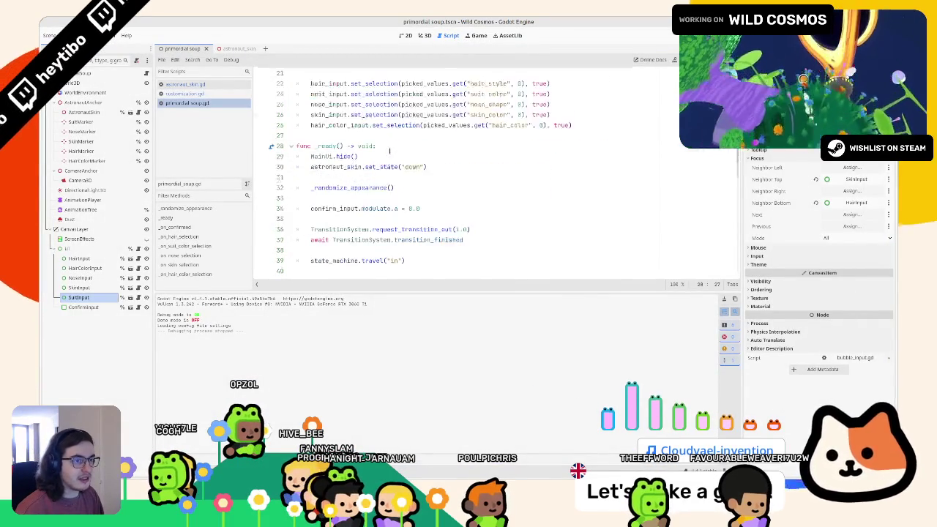
pyautogui.click(176, 84)
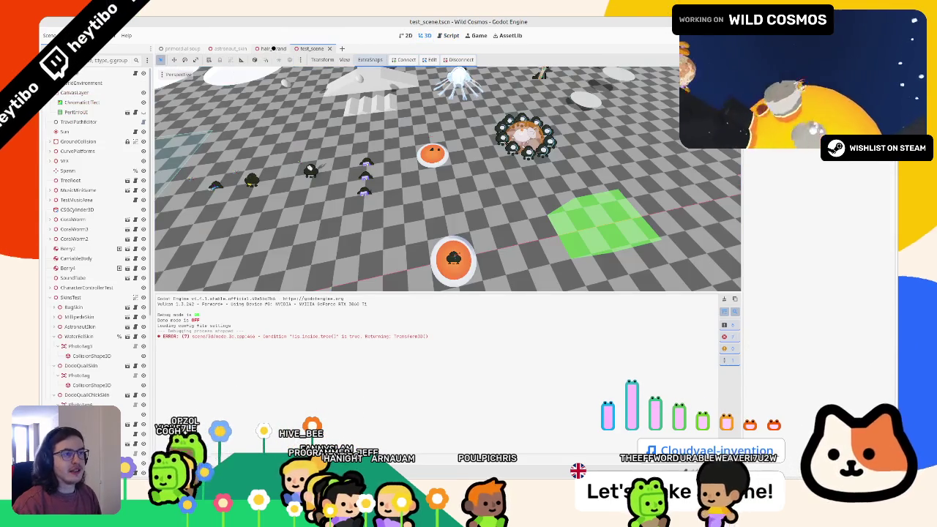
# Step: Run the test scene and steer the astronaut over the jump pad, up the ramp, onto a mushroom, then quit
pyautogui.press('F6')
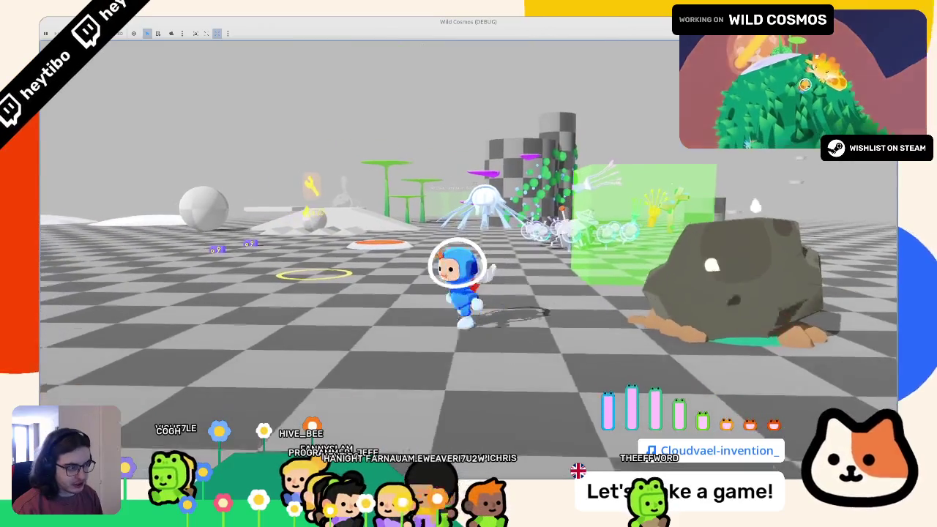
pyautogui.press('a')
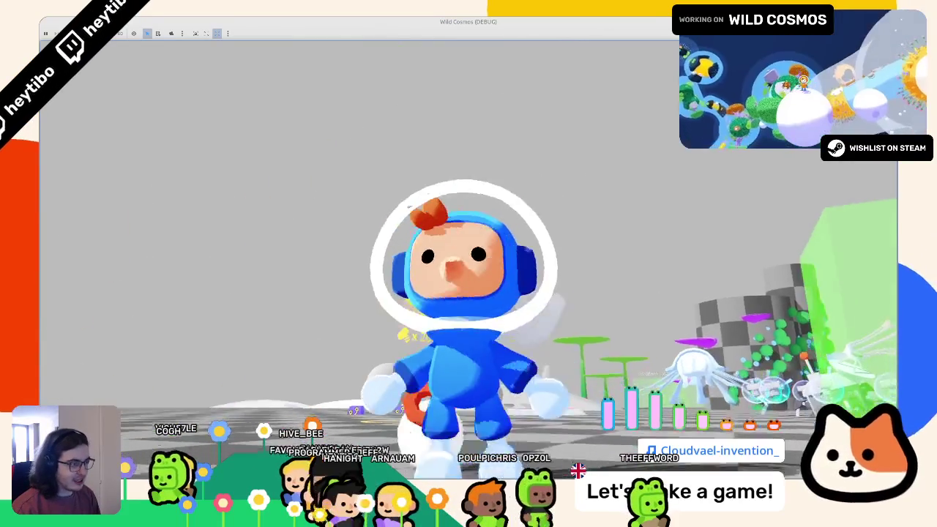
pyautogui.press('w')
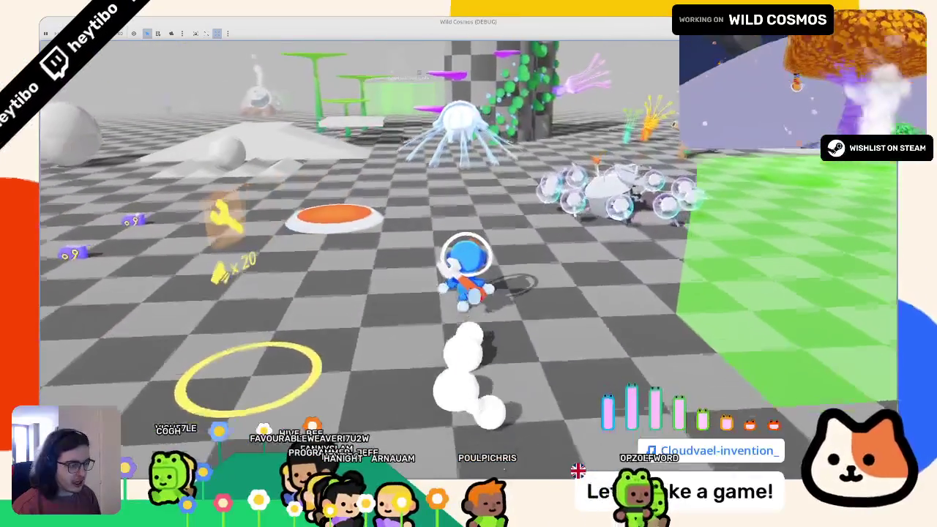
pyautogui.press('a')
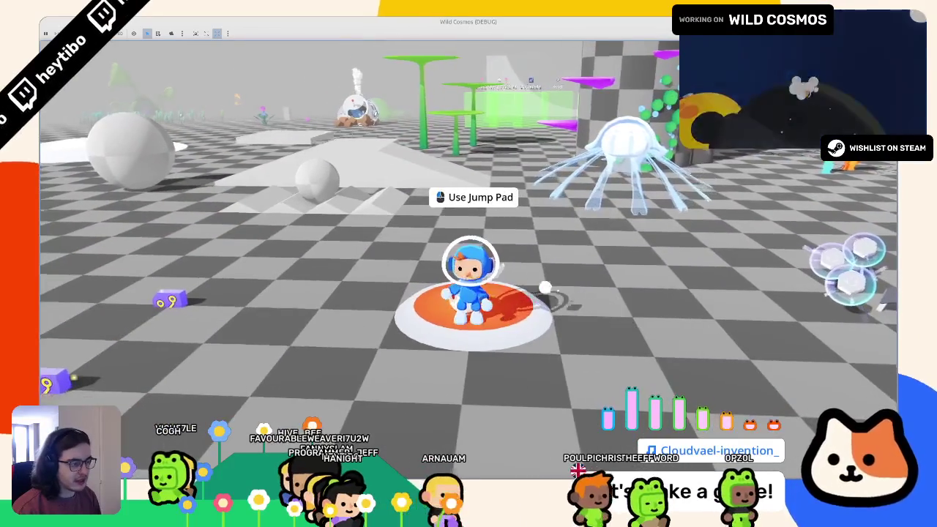
pyautogui.press('w')
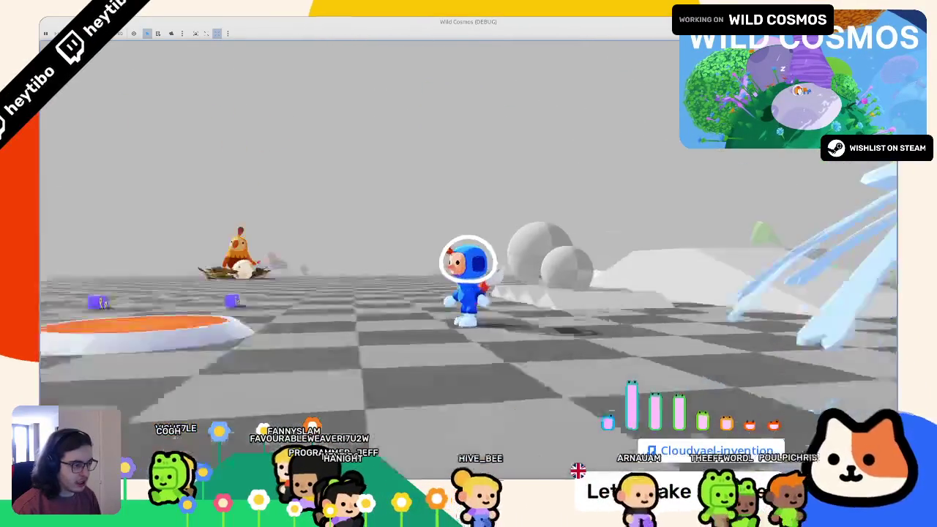
pyautogui.press('w')
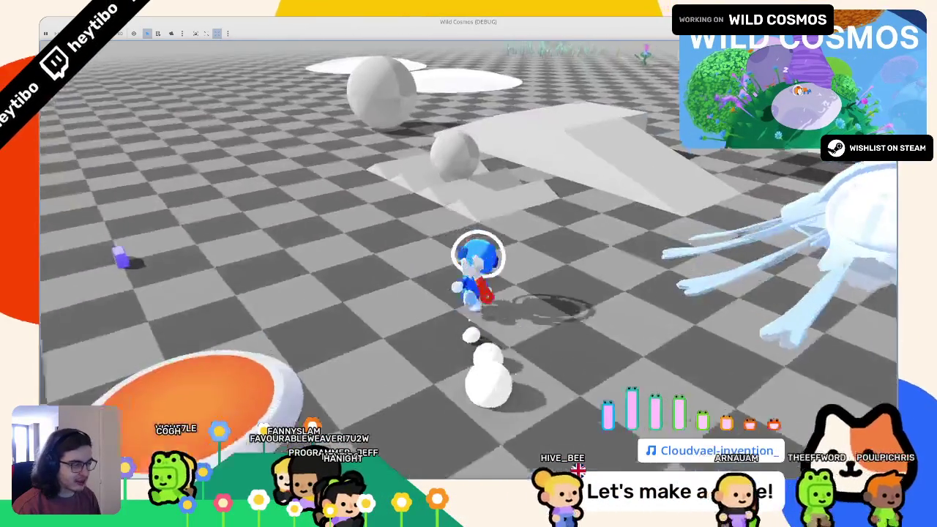
pyautogui.press('a')
pyautogui.press('space')
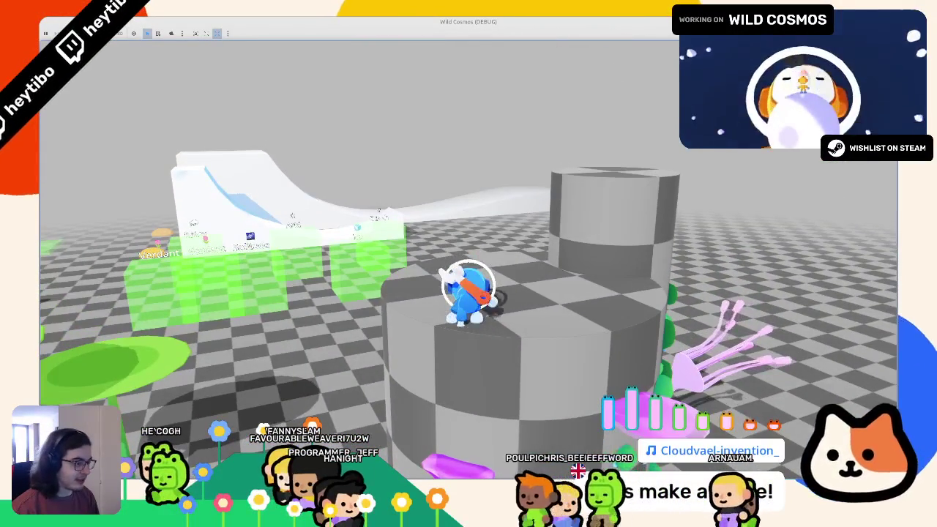
pyautogui.press('w')
pyautogui.press('w')
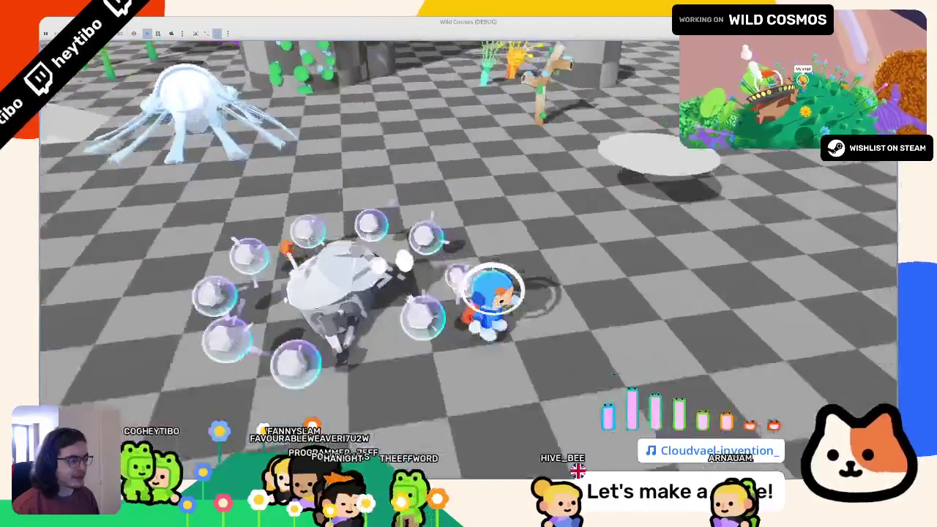
pyautogui.press('F8')
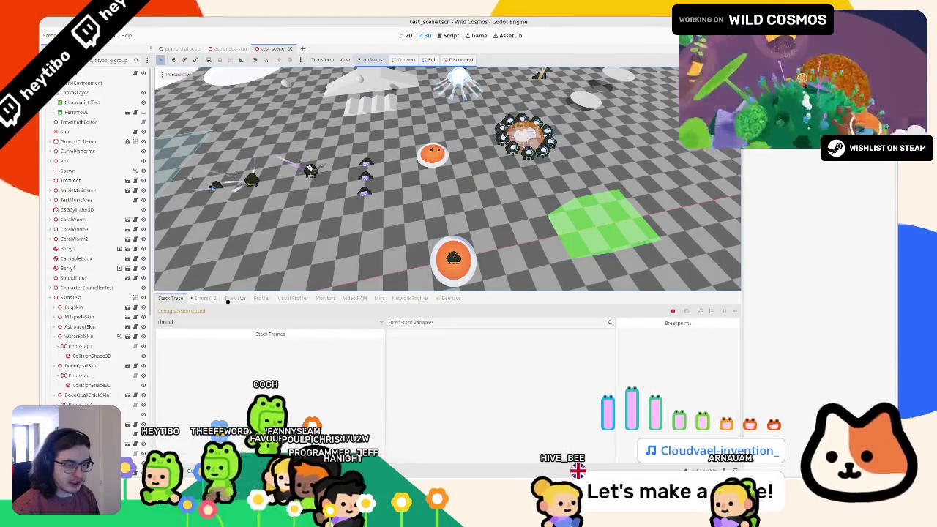
# Step: Trace the add_child errors to line 22 of vfx_test.gd, then run the current scene with F6
pyautogui.click(205, 298)
pyautogui.doubleClick(254, 362)
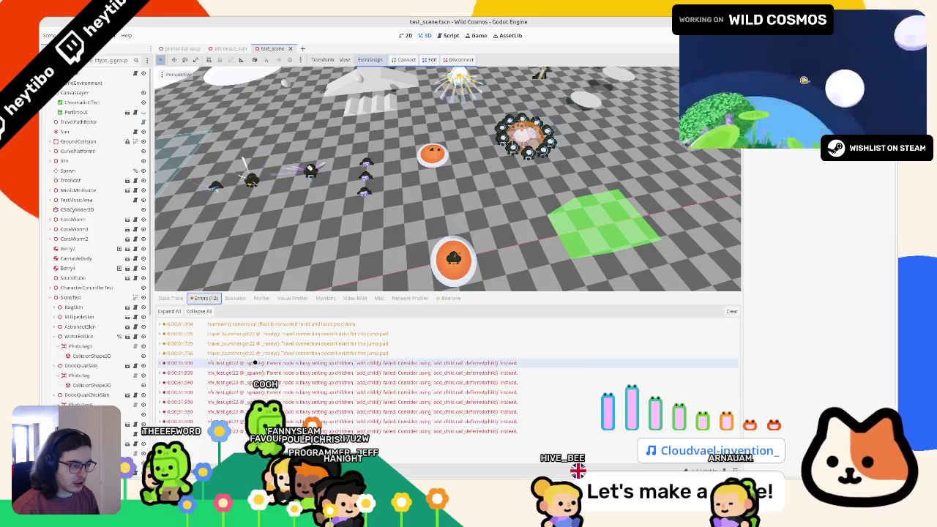
pyautogui.click(254, 368)
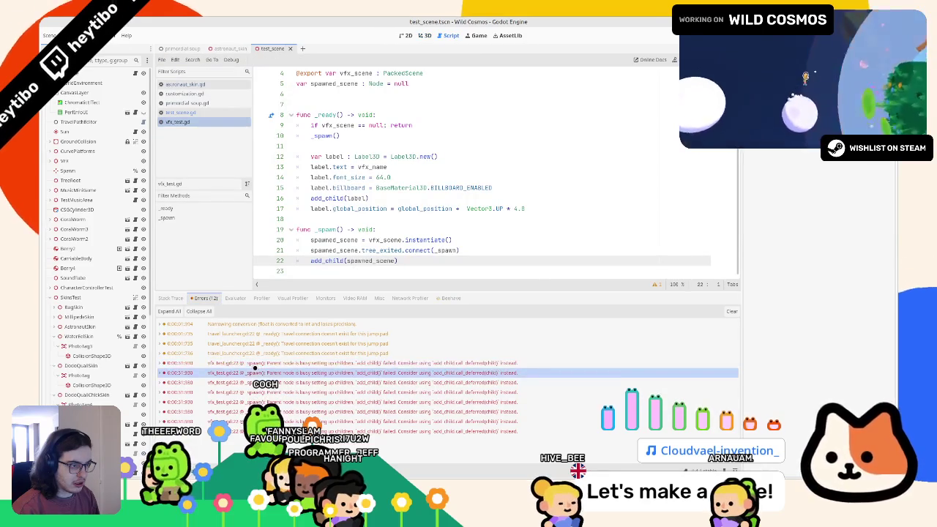
pyautogui.click(254, 383)
pyautogui.click(254, 392)
pyautogui.click(260, 363)
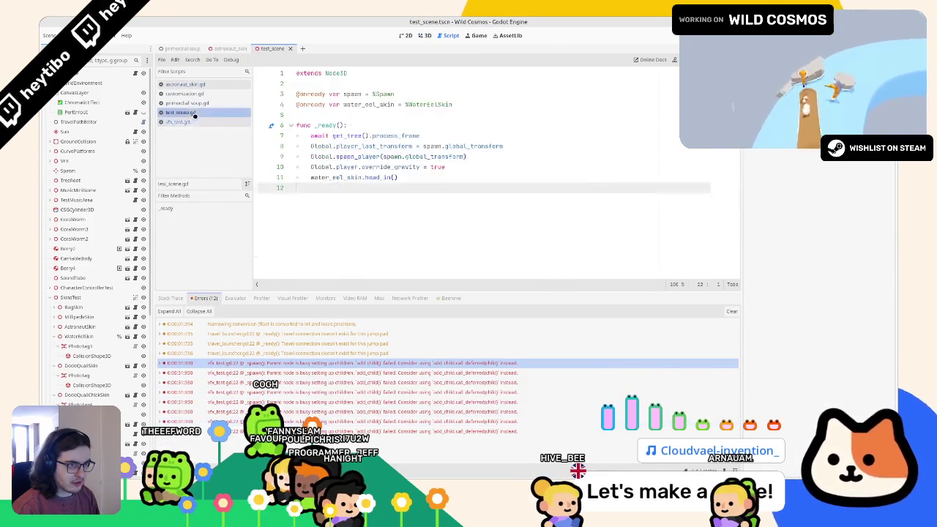
pyautogui.scroll(1, 334, 188)
pyautogui.press('F6')
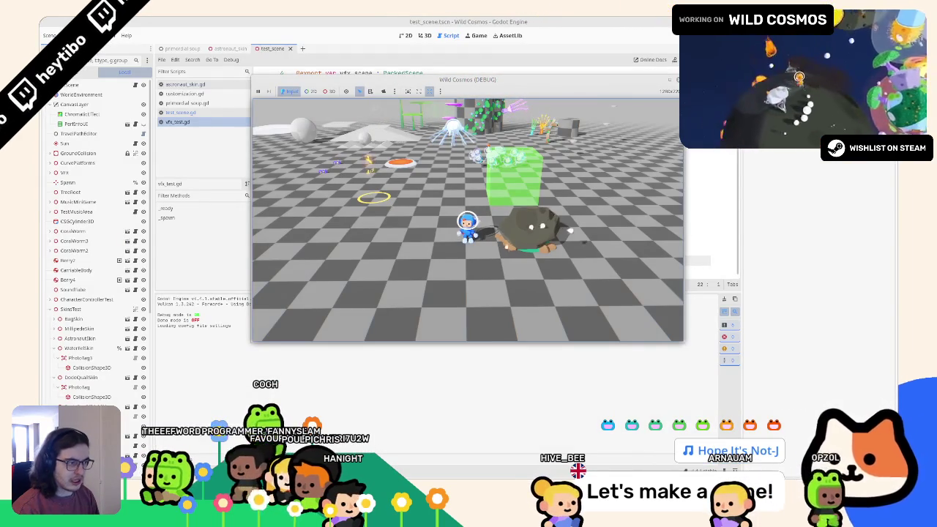
# Step: Walk the astronaut onto the orange jump pad, stop the game, and close vfx_test.gd
pyautogui.press('w')
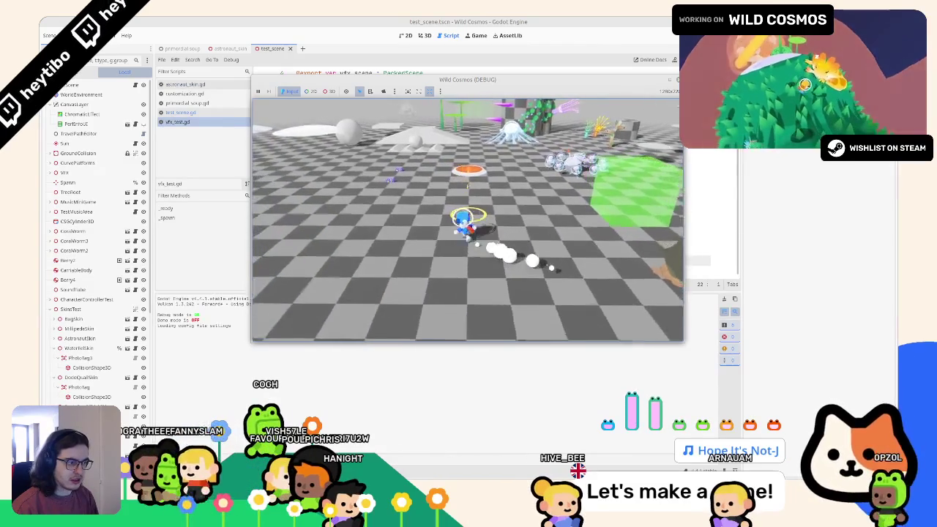
pyautogui.press('w')
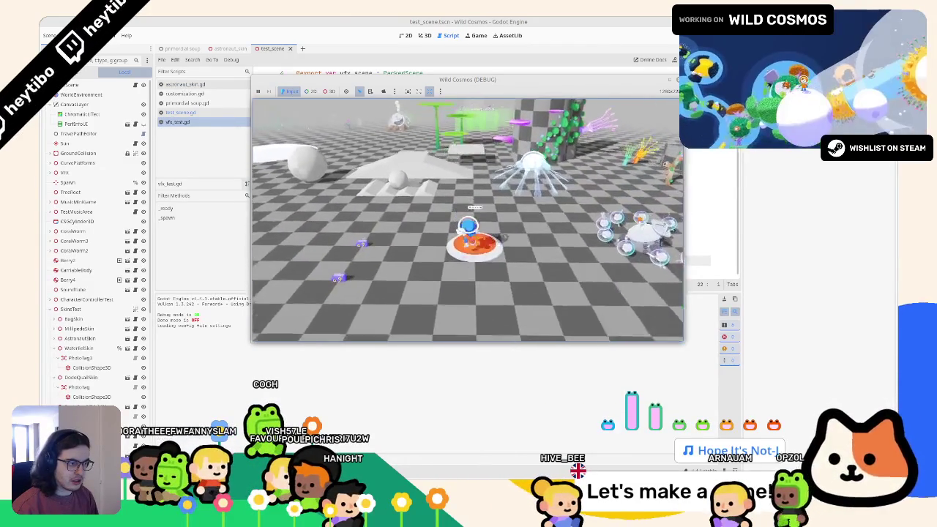
pyautogui.press('F8')
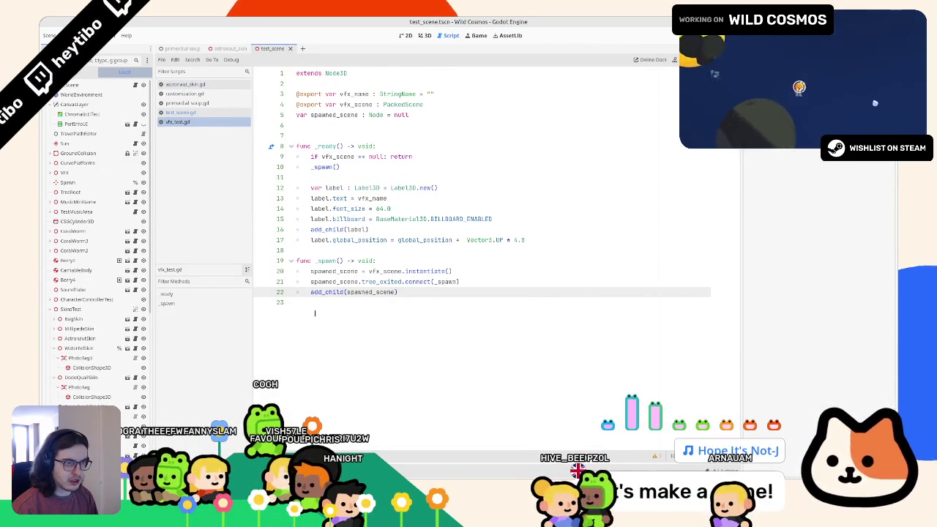
pyautogui.middleClick(192, 122)
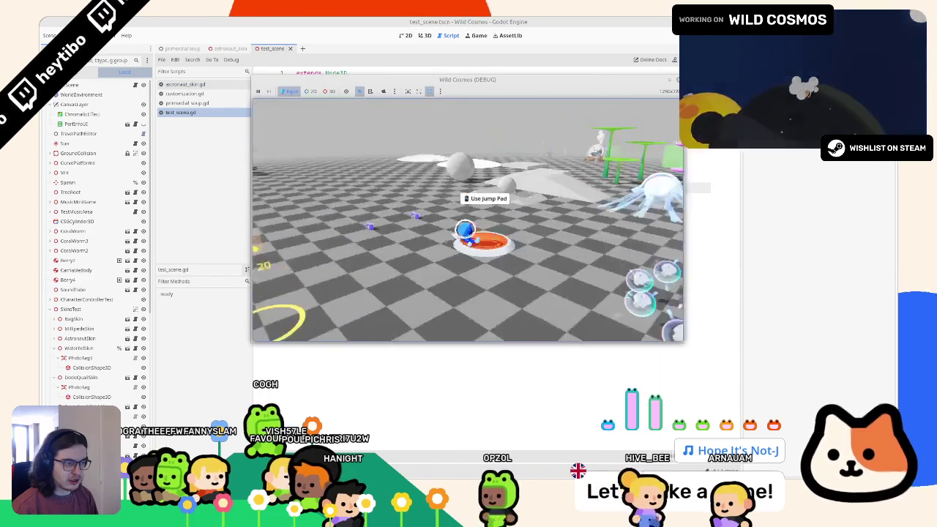
pyautogui.press('F8')
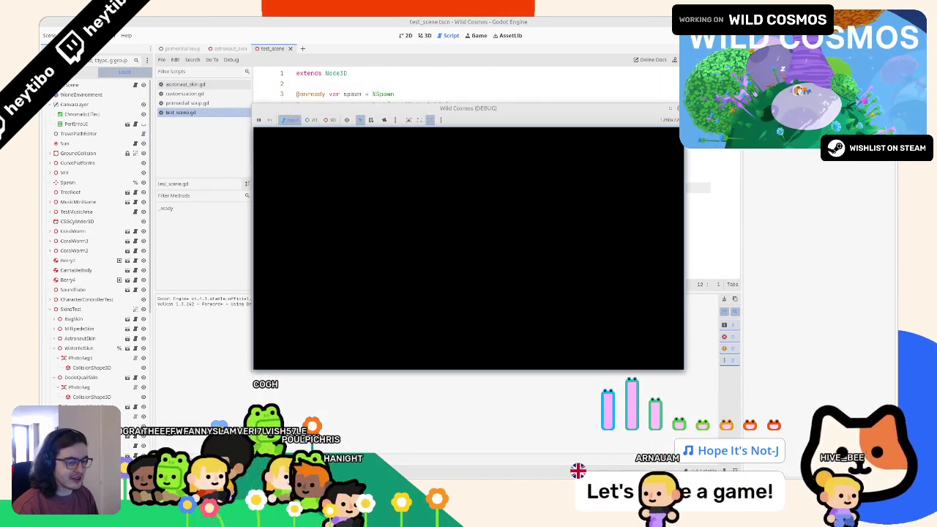
pyautogui.hotkey('alt', 'Tab')
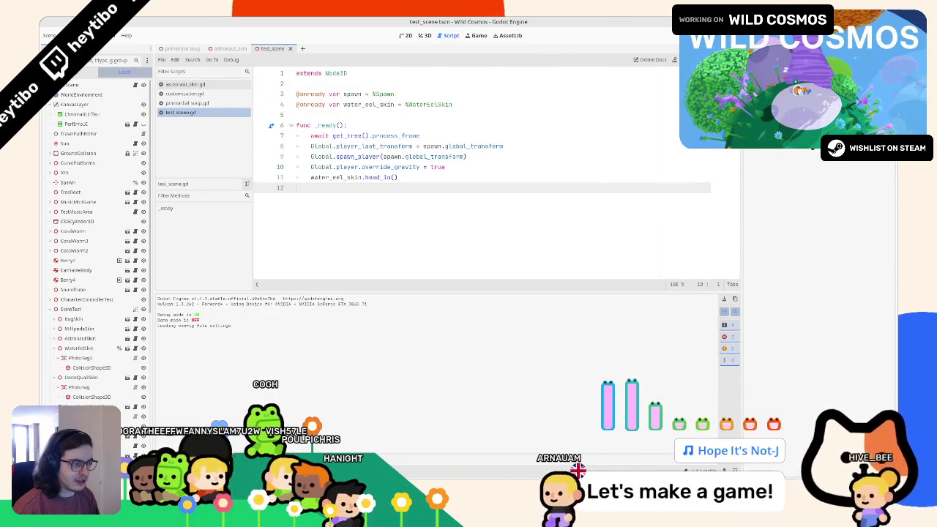
pyautogui.press('F8')
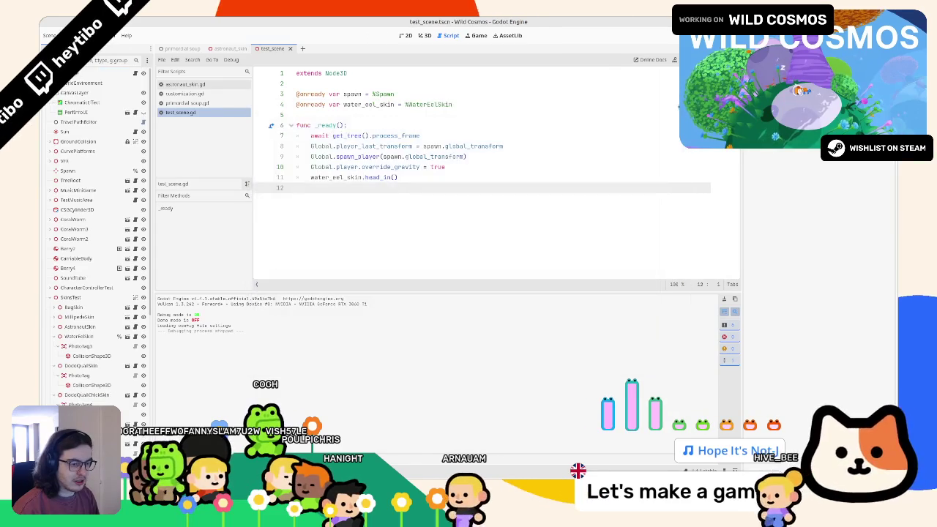
# Step: Relaunch the test level, run the astronaut across the floor and left, then switch to primordial soup
pyautogui.press('F6')
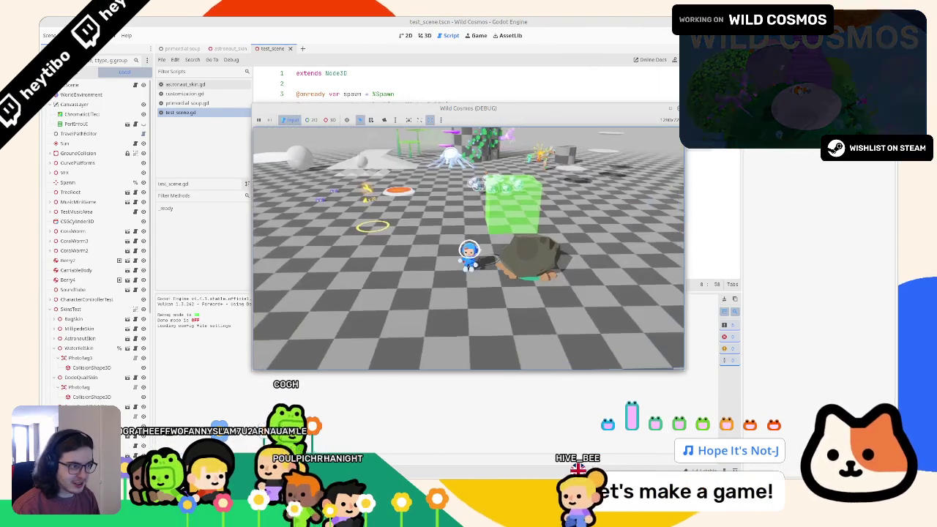
pyautogui.press('w')
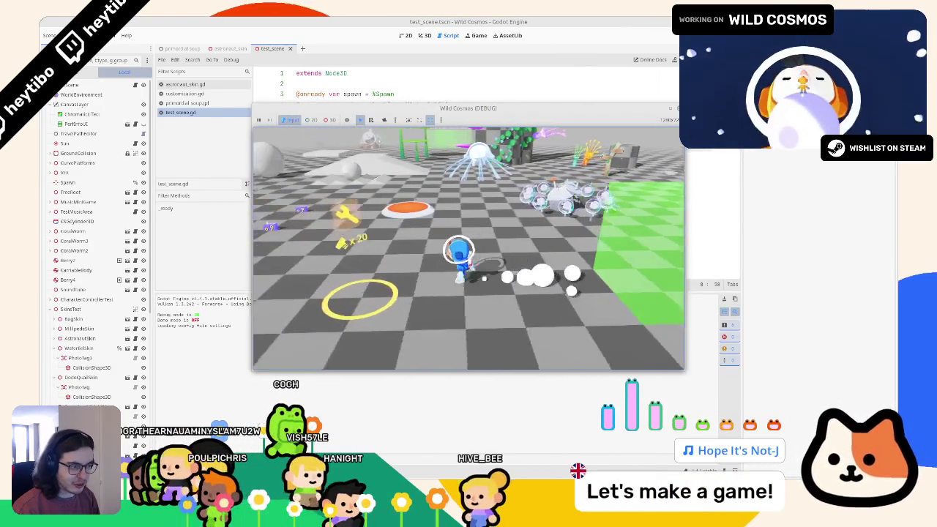
pyautogui.press('a')
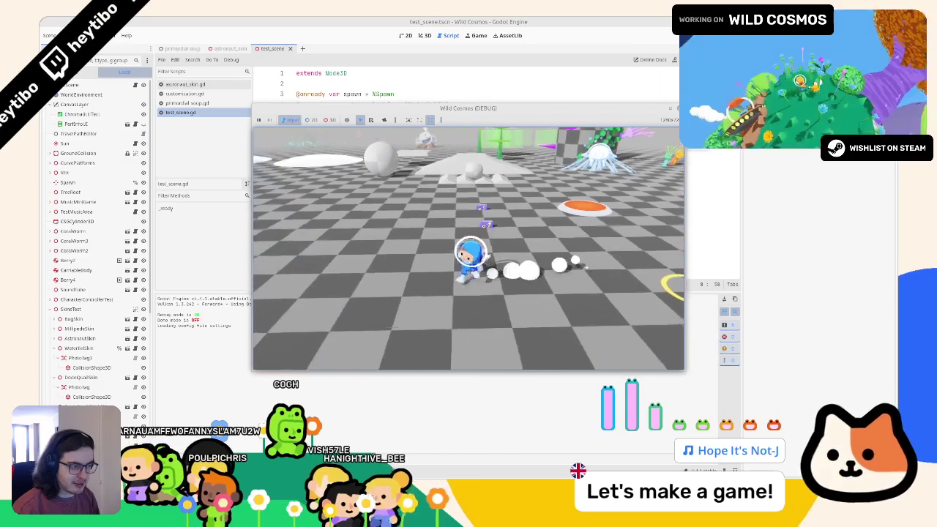
pyautogui.press('Escape')
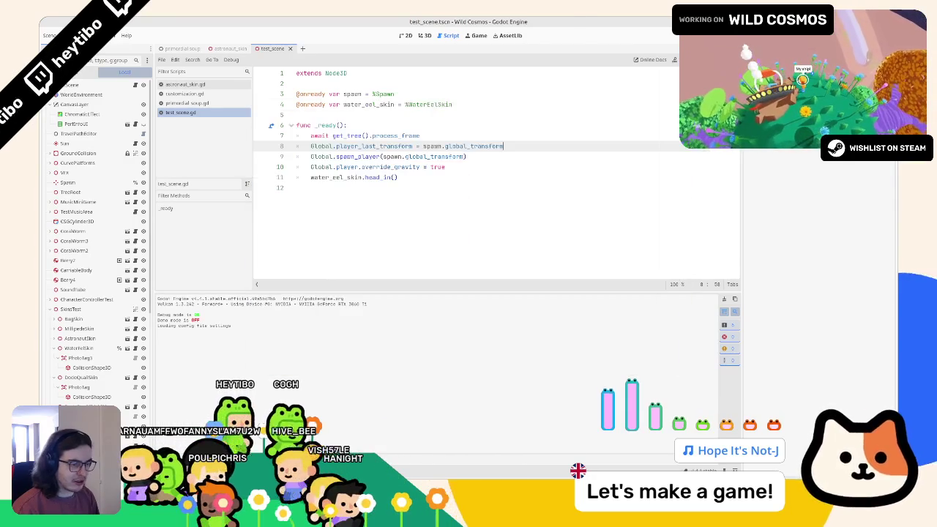
pyautogui.click(182, 48)
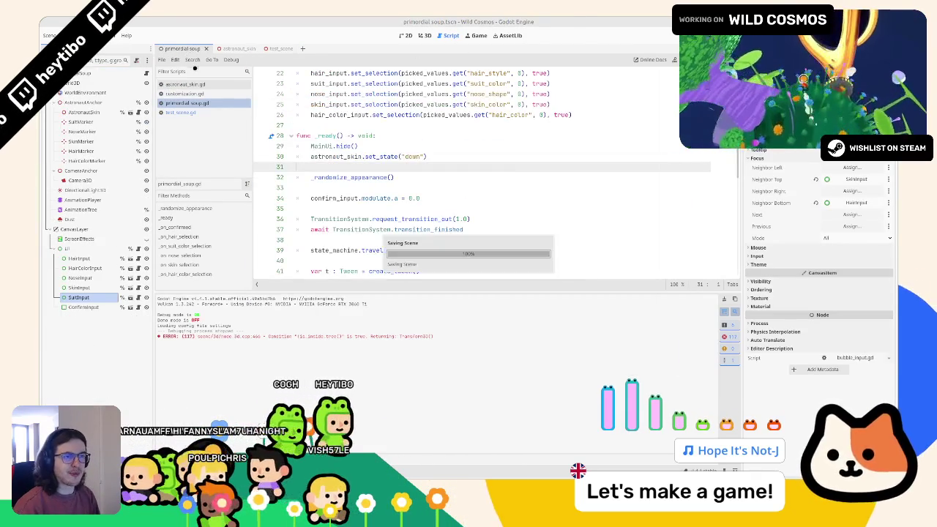
# Step: Run the primordial soup customizer, cycle the suit to white, change skin colour, and maximize the window
pyautogui.press('F6')
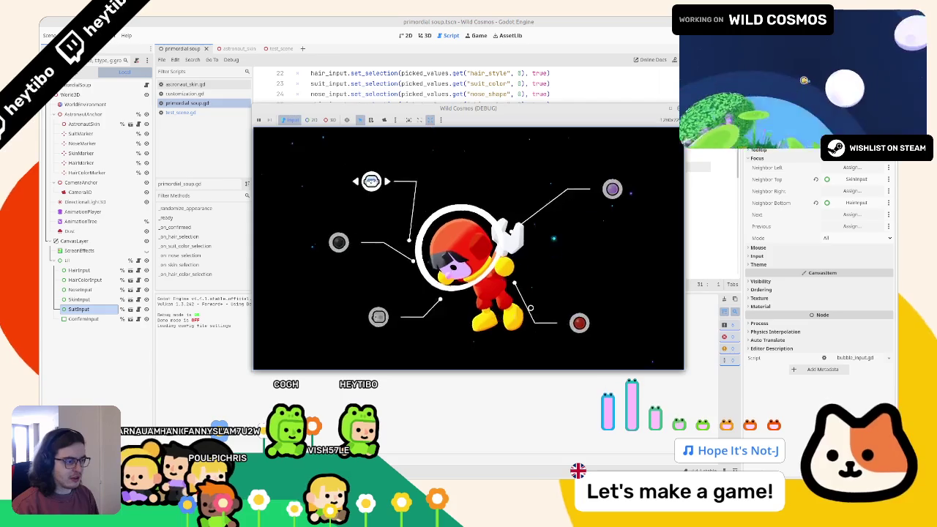
pyautogui.press('Right')
pyautogui.press('Right')
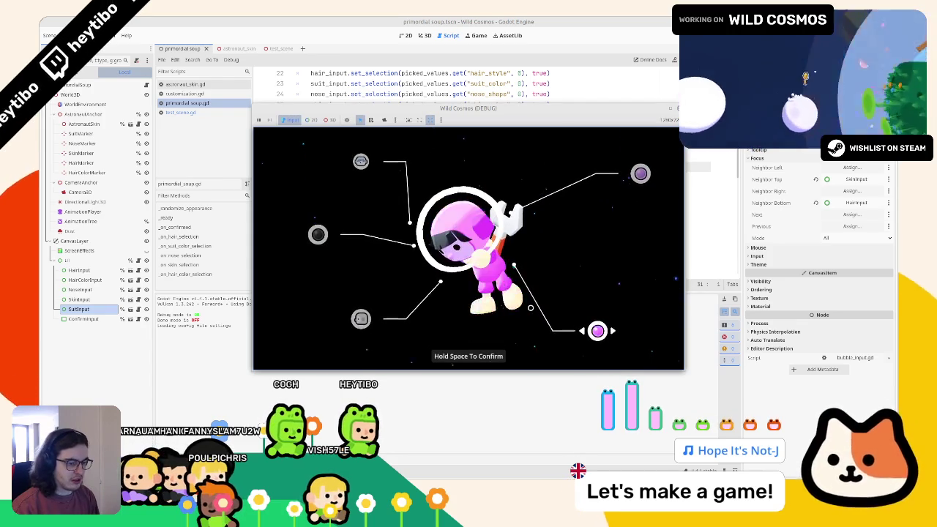
pyautogui.press('Right')
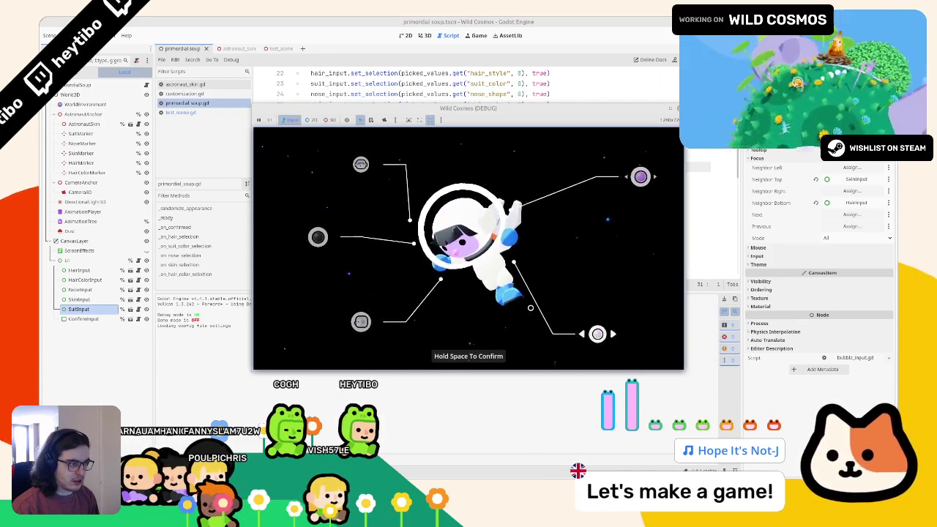
pyautogui.press('Right')
pyautogui.press('Up')
pyautogui.press('Up')
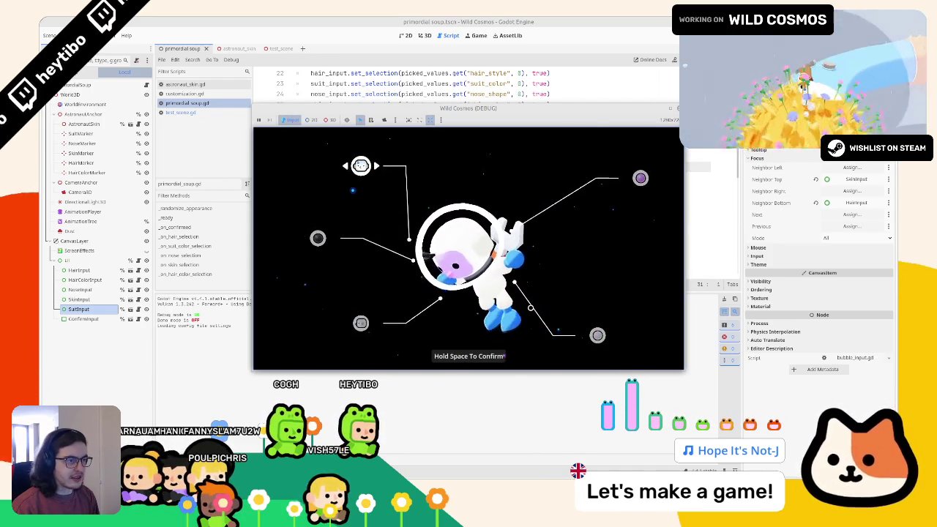
pyautogui.click(670, 108)
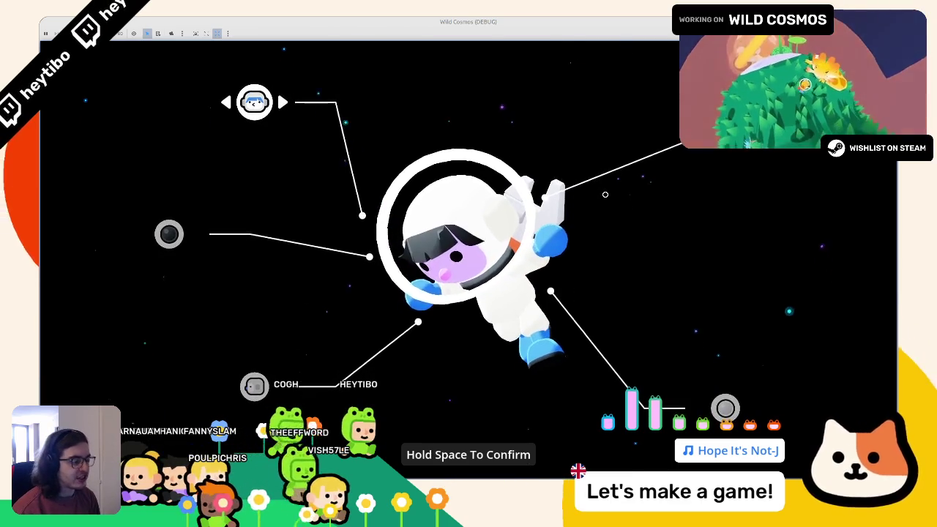
# Step: Switch the helmet to a dark visor, adjust the remaining options, and hold Space to confirm the yellow-suited astronaut
pyautogui.press('Right')
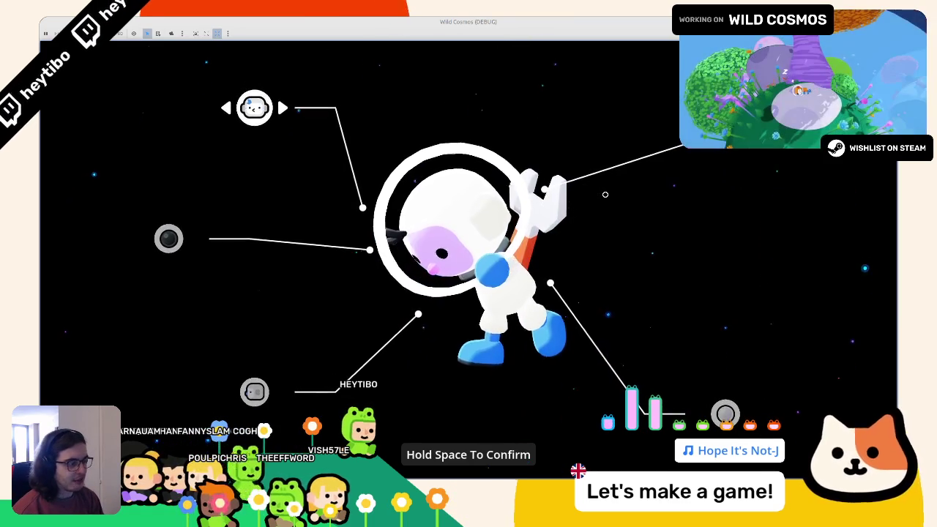
pyautogui.press('Down')
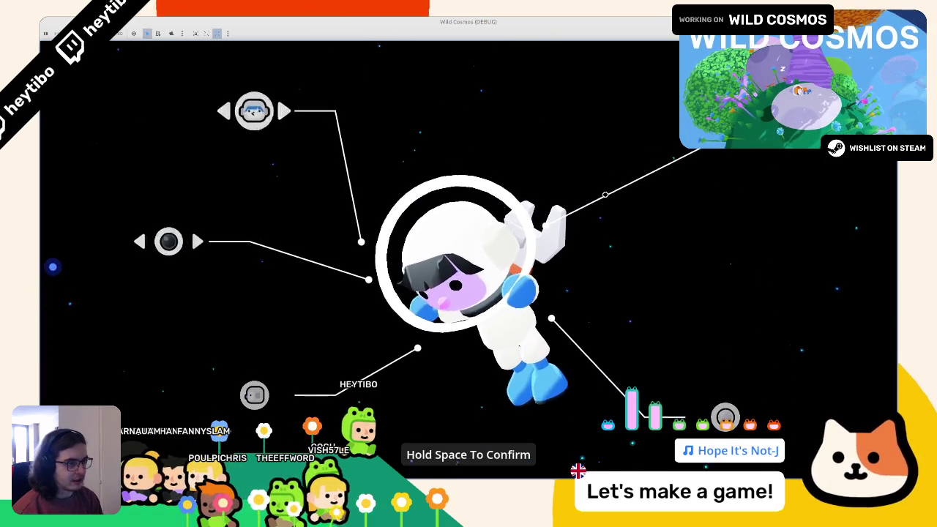
pyautogui.press('Up')
pyautogui.press('Down')
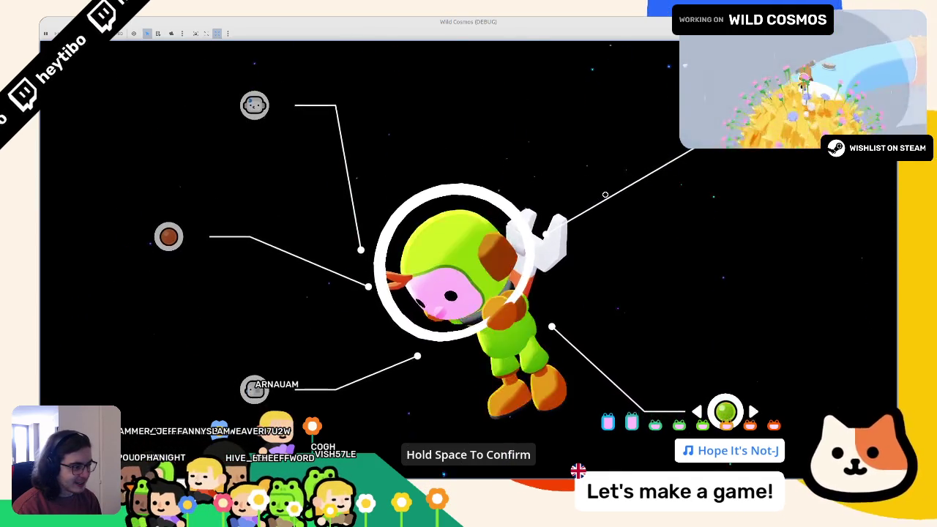
pyautogui.press('Left')
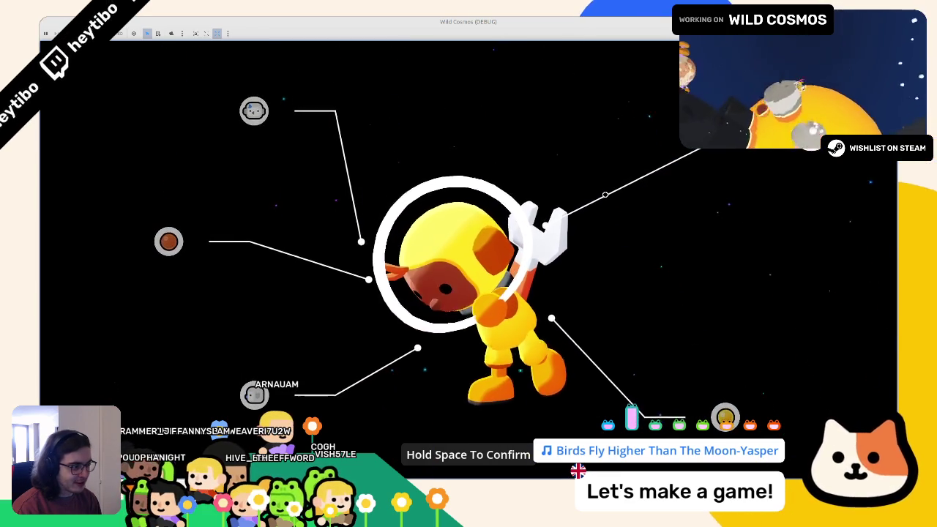
pyautogui.press('space')
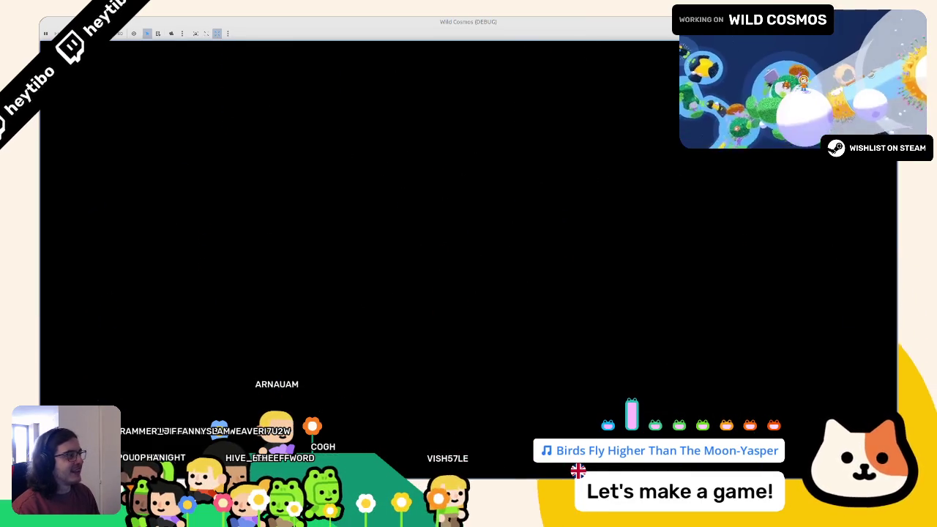
# Step: Run around the test level with the yellow-suited astronaut, quit the game, and close the astronaut_skin tab
pyautogui.press('F8')
pyautogui.click(272, 50)
pyautogui.click(621, 39)
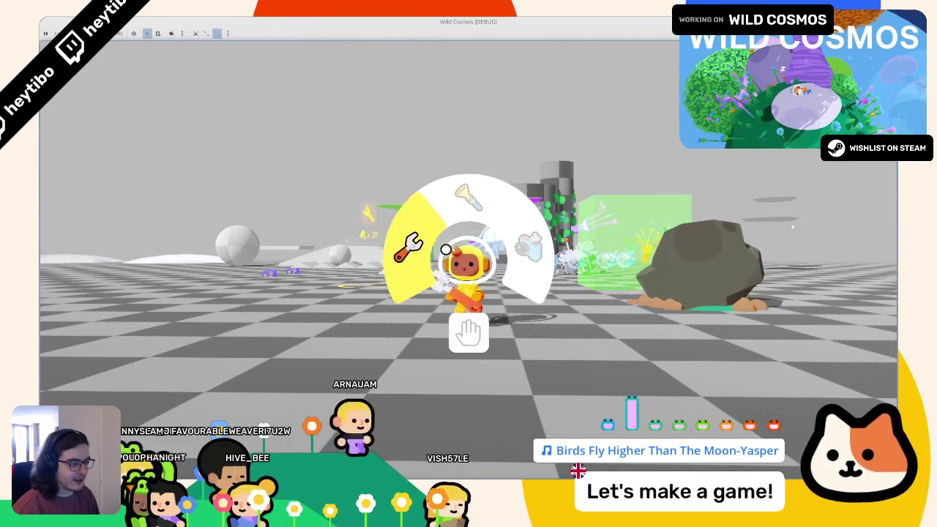
pyautogui.click(446, 250)
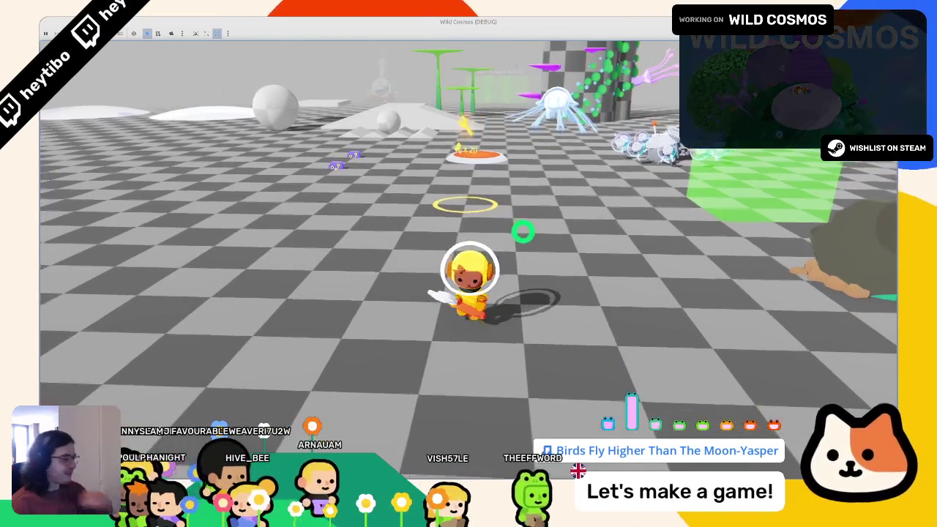
pyautogui.press('Escape')
pyautogui.press('F8')
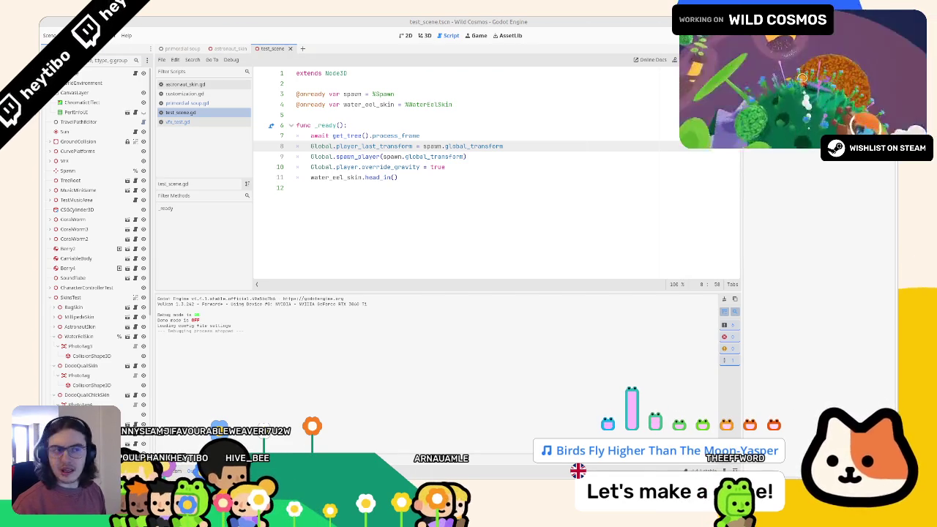
pyautogui.middleClick(217, 49)
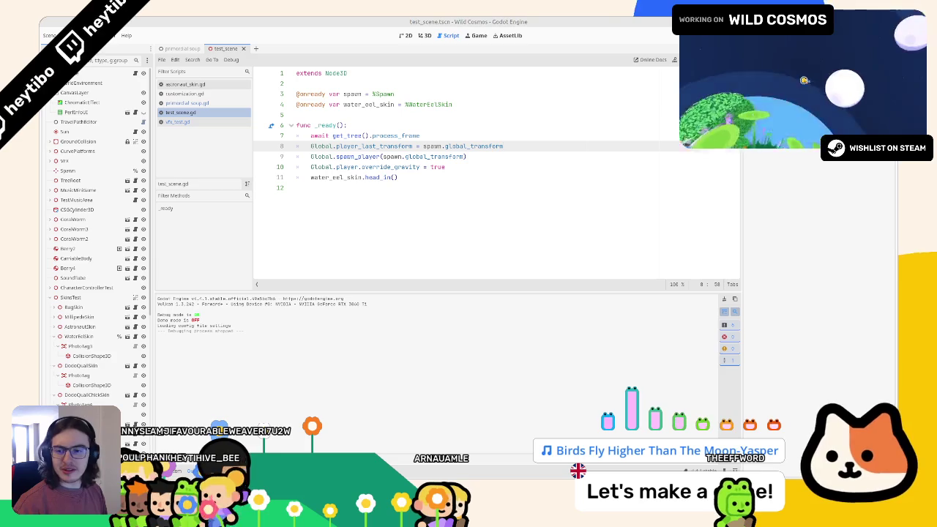